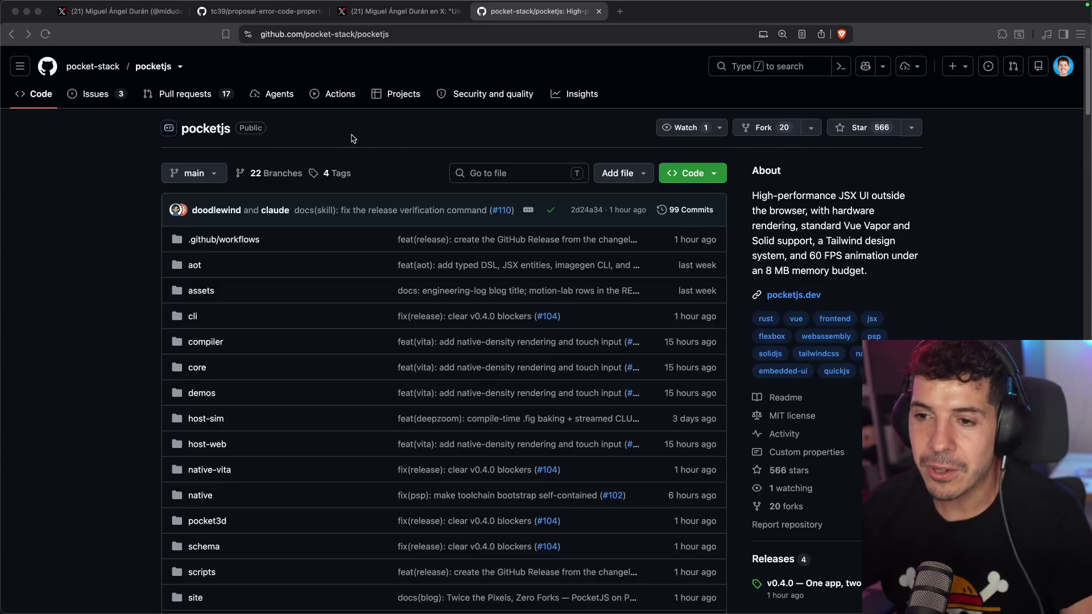
- Glance at the PSP X post, then return to the pocketjs repo and open pocketjs.dev
left_click(396, 12)
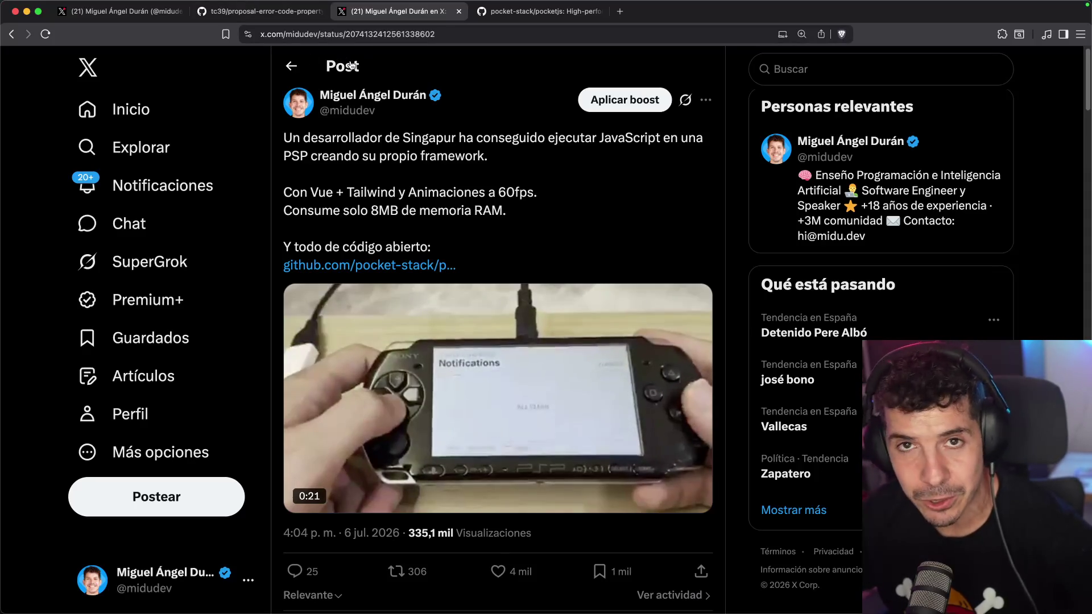
left_click(560, 16)
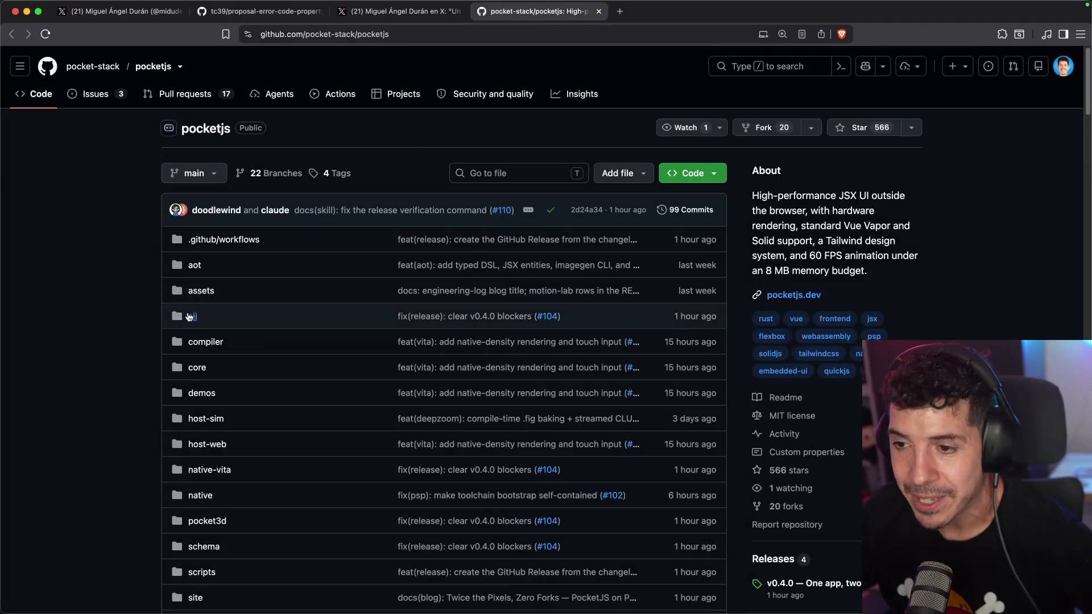
scroll(161, 280, "down", 8)
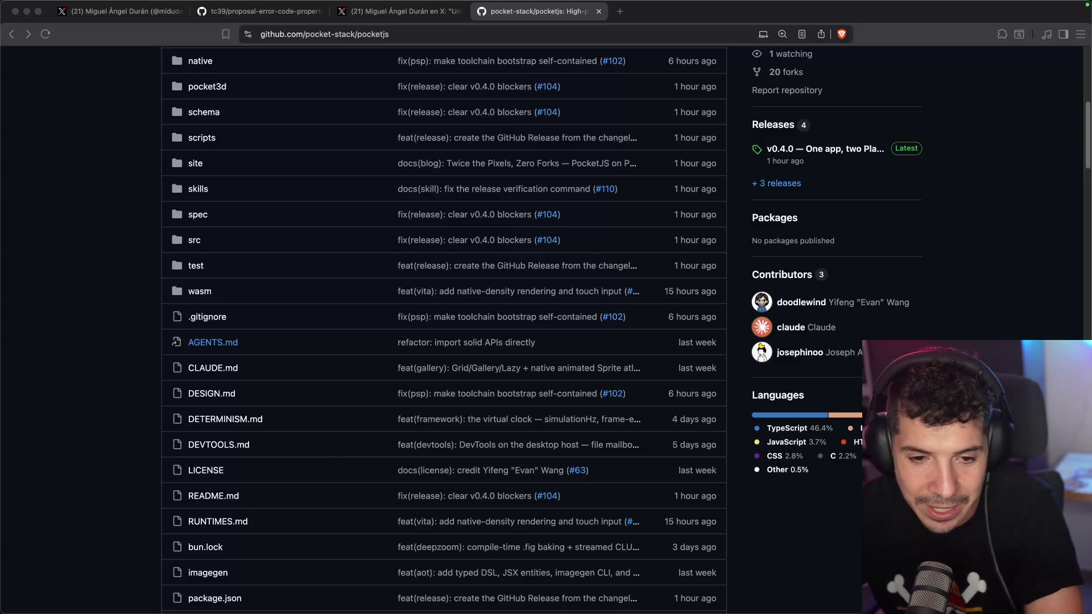
scroll(129, 279, "up", 10)
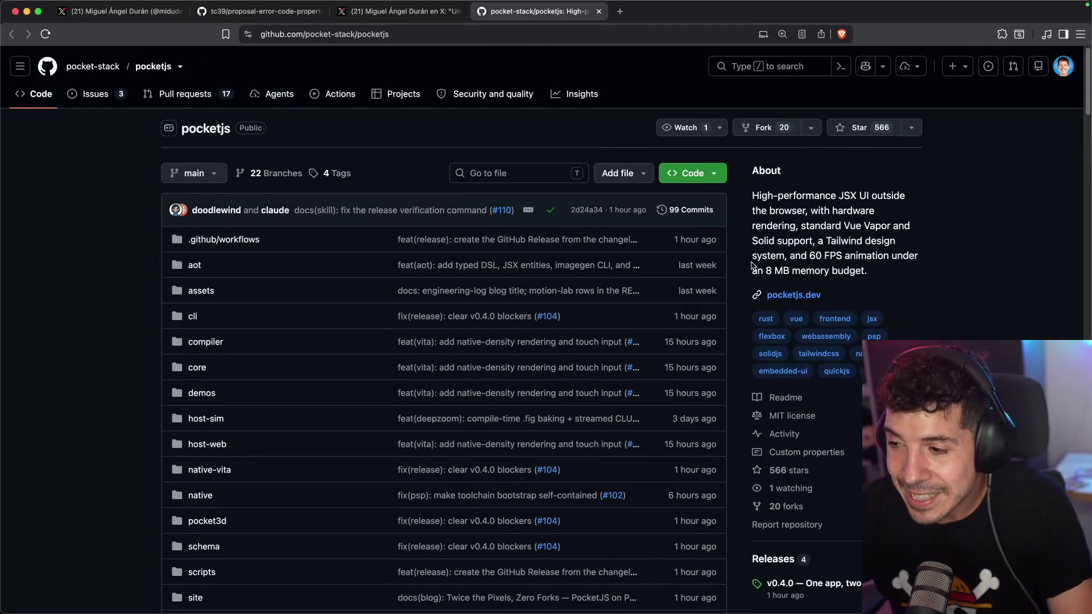
left_click(782, 296)
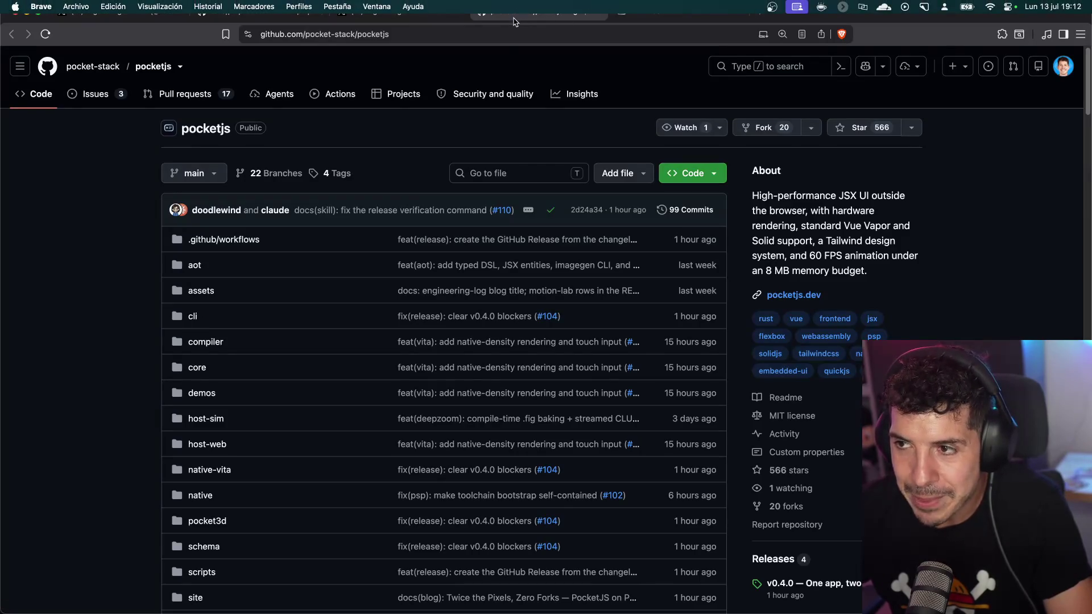
- Scroll through the PocketJS homepage, highlighting text in the platform cards
scroll(267, 244, "down", 6)
scroll(309, 253, "down", 7)
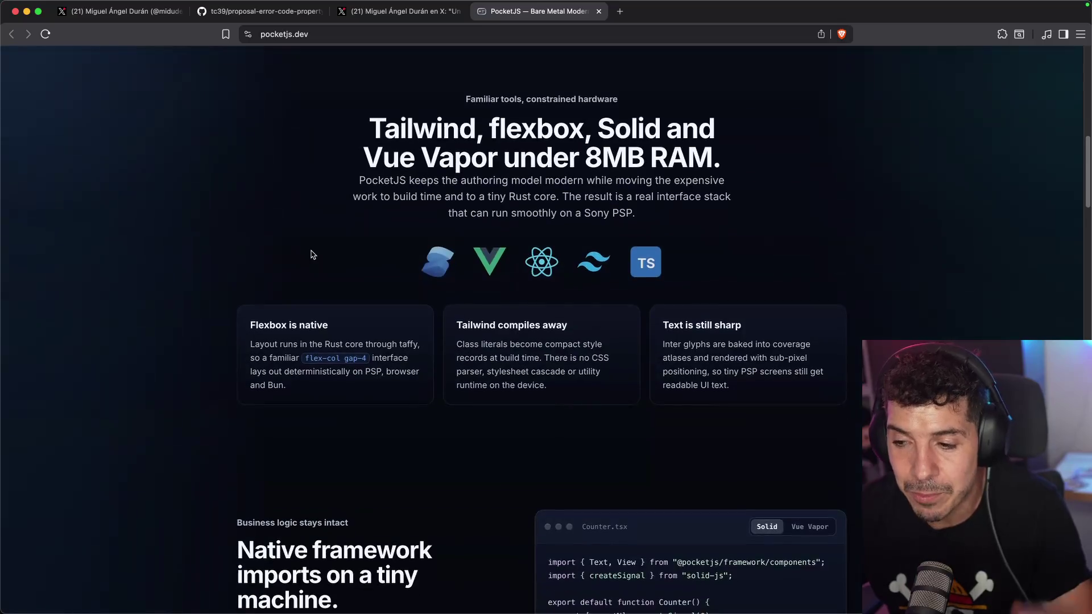
scroll(309, 252, "down", 9)
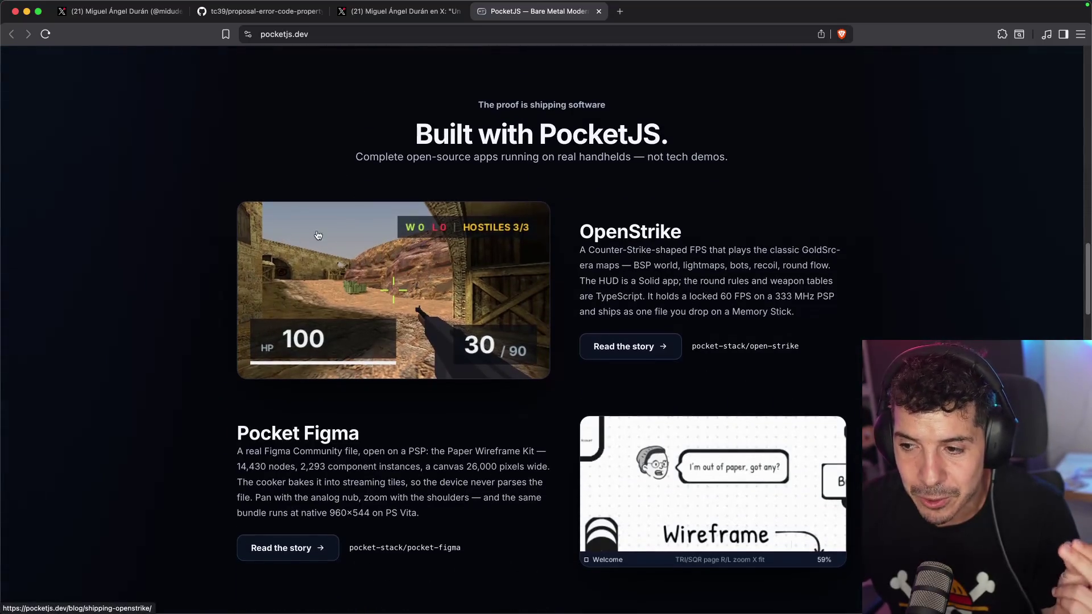
scroll(398, 239, "down", 4)
scroll(516, 243, "up", 2)
scroll(516, 242, "up", 2)
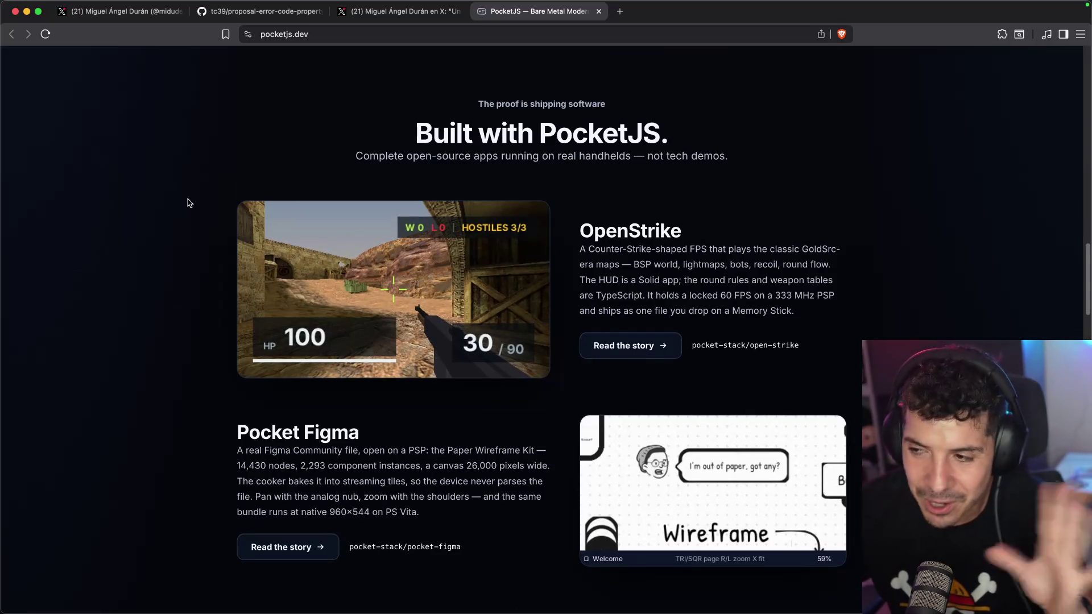
scroll(190, 203, "down", 20)
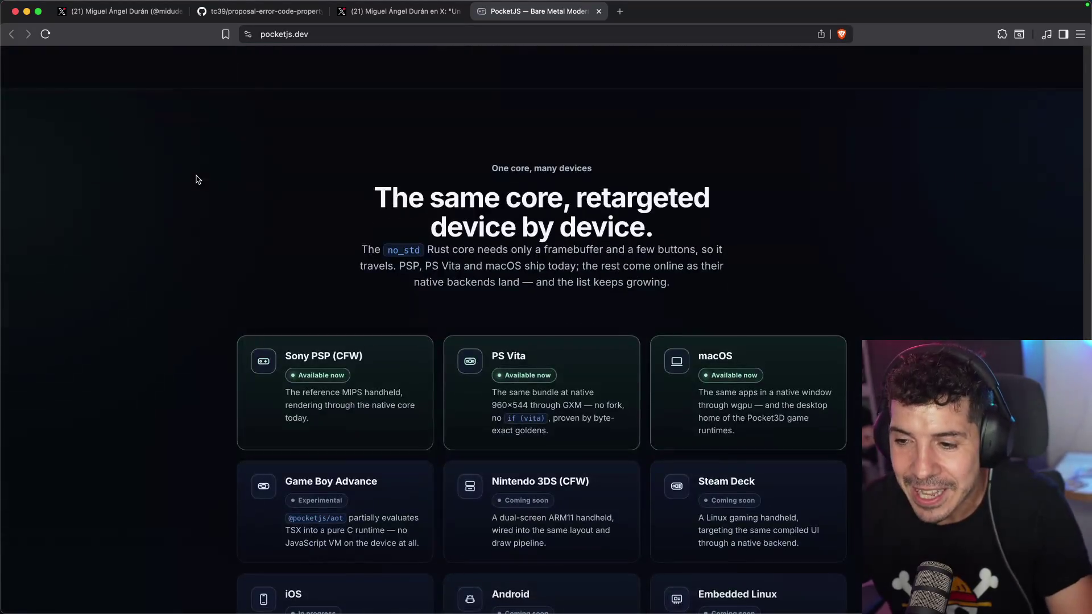
scroll(200, 180, "down", 6)
scroll(280, 226, "up", 4)
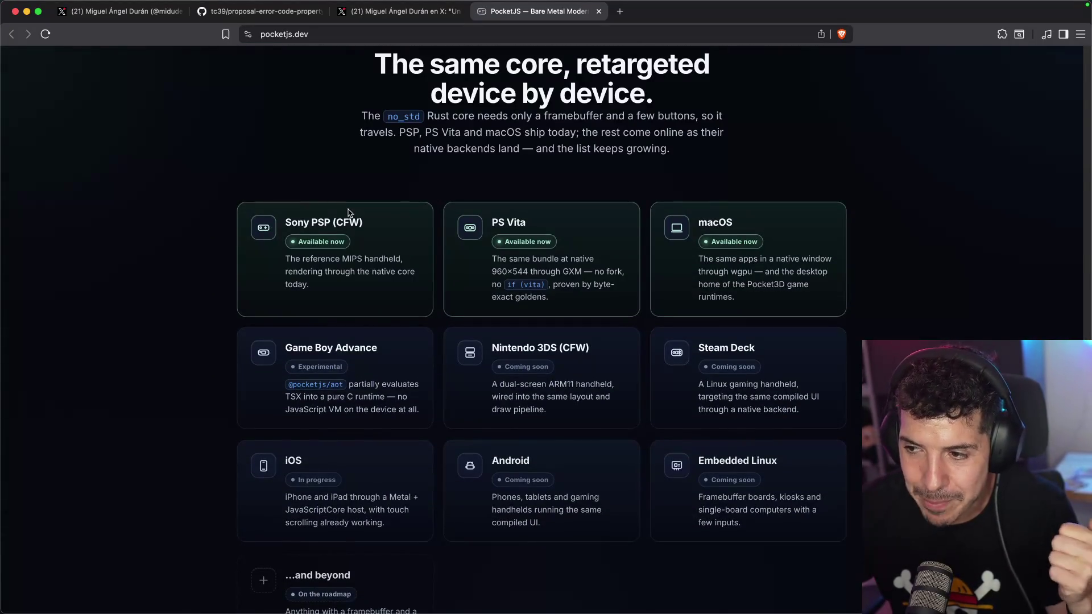
left_click_drag(719, 222, 730, 218)
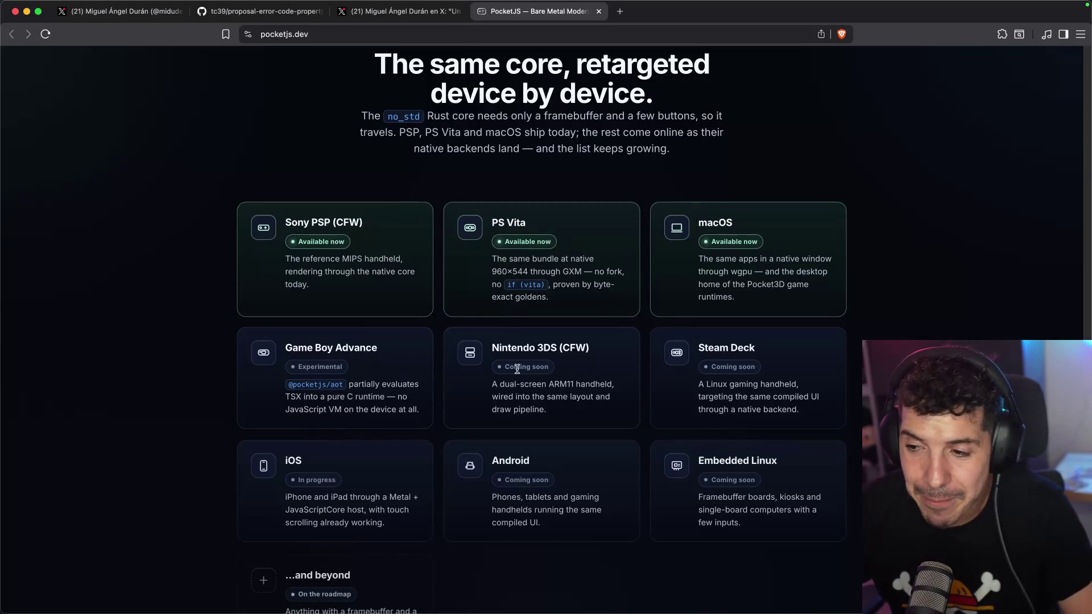
- Scroll the remaining PocketJS sections, close the tab and scroll the X post's replies
scroll(511, 368, "down", 1)
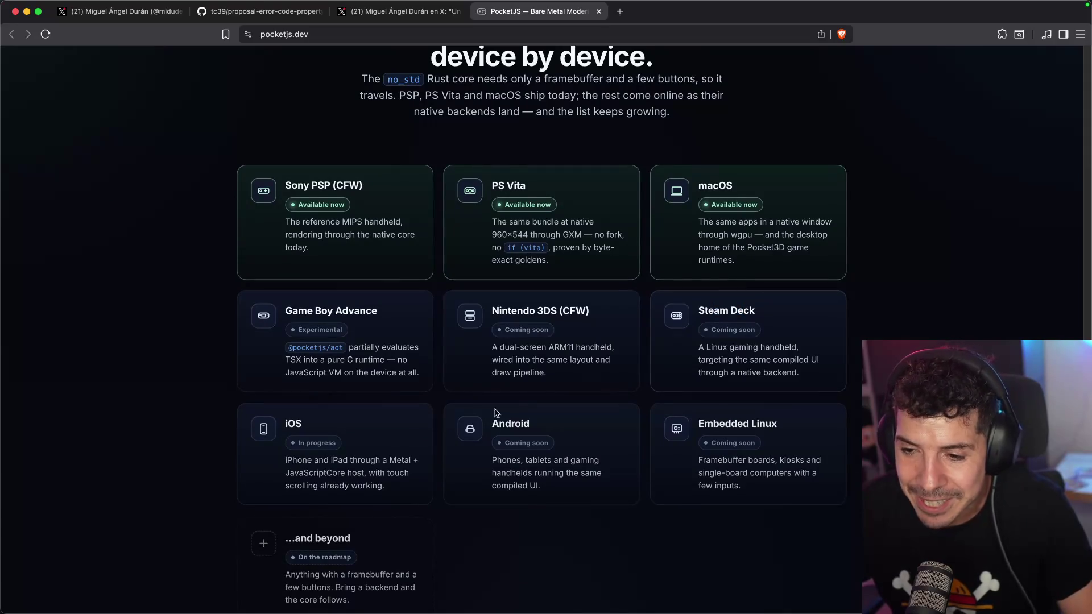
scroll(508, 409, "down", 2)
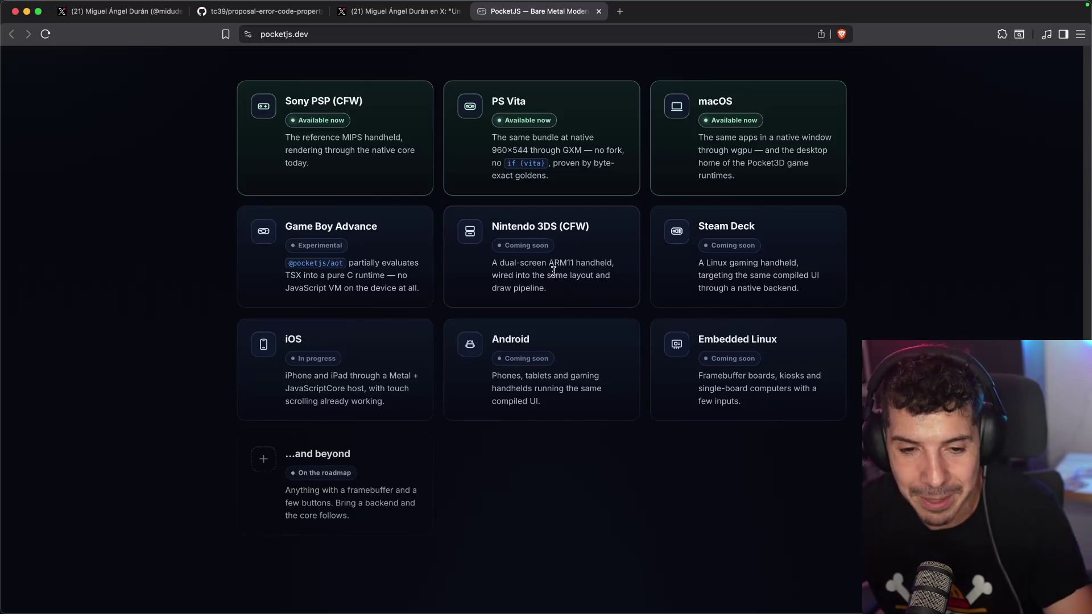
scroll(553, 271, "down", 15)
scroll(447, 149, "up", 5)
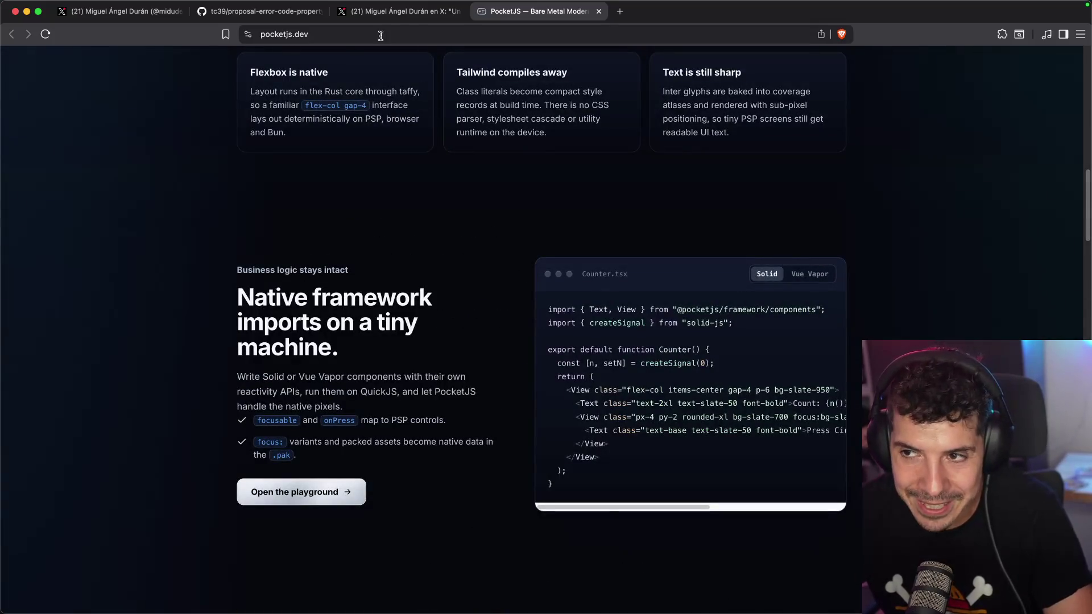
key("super+w")
scroll(534, 400, "down", 6)
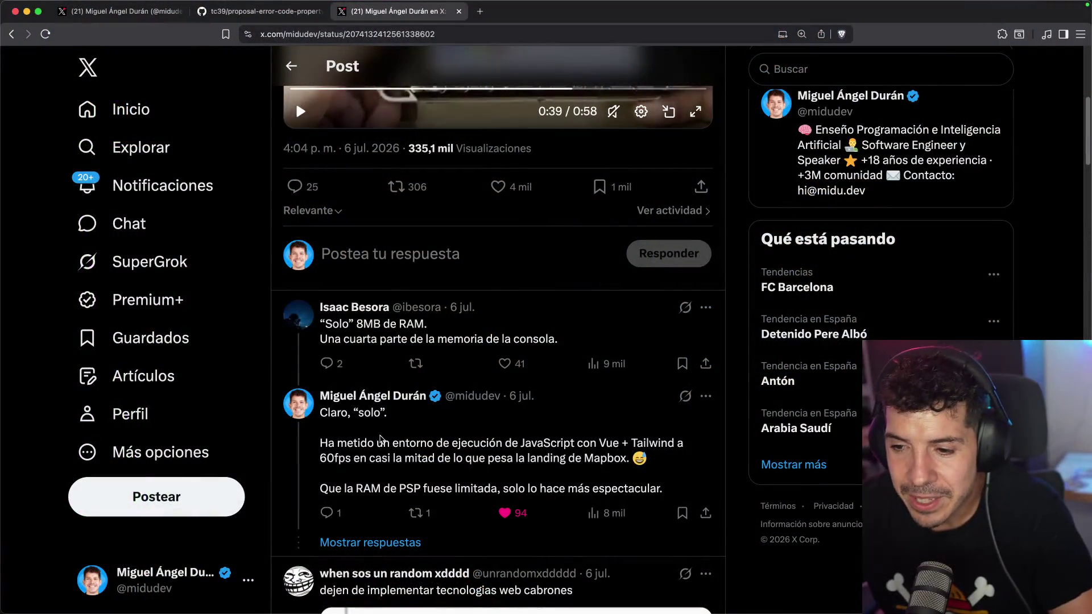
- Open the 'Claro, “solo”' reply and scroll its thread about the PSP's 8MB RAM
left_click(401, 428)
scroll(407, 419, "down", 5)
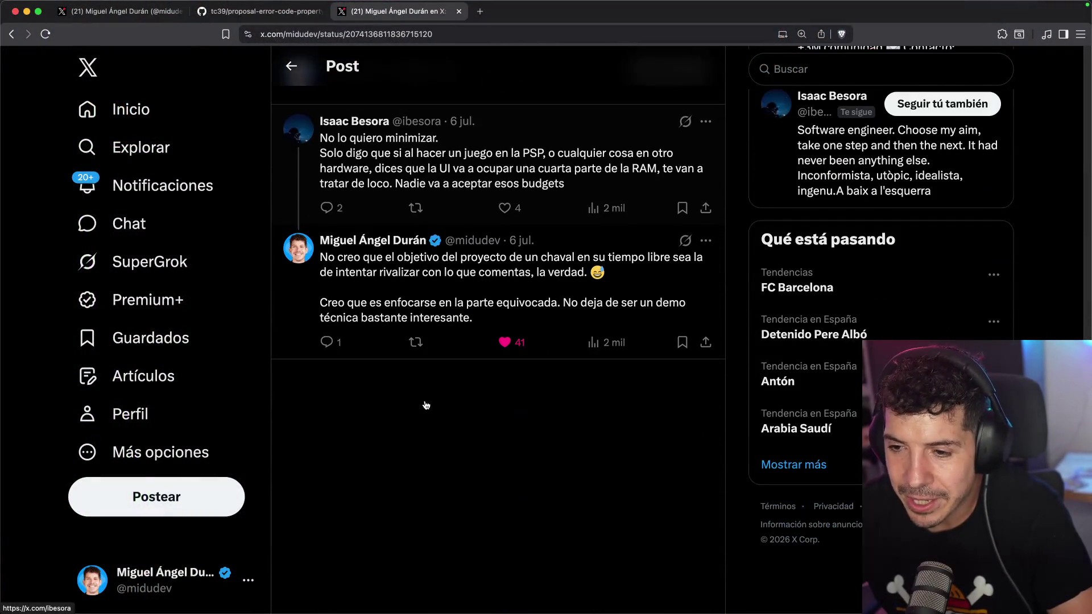
mouse_move(352, 123)
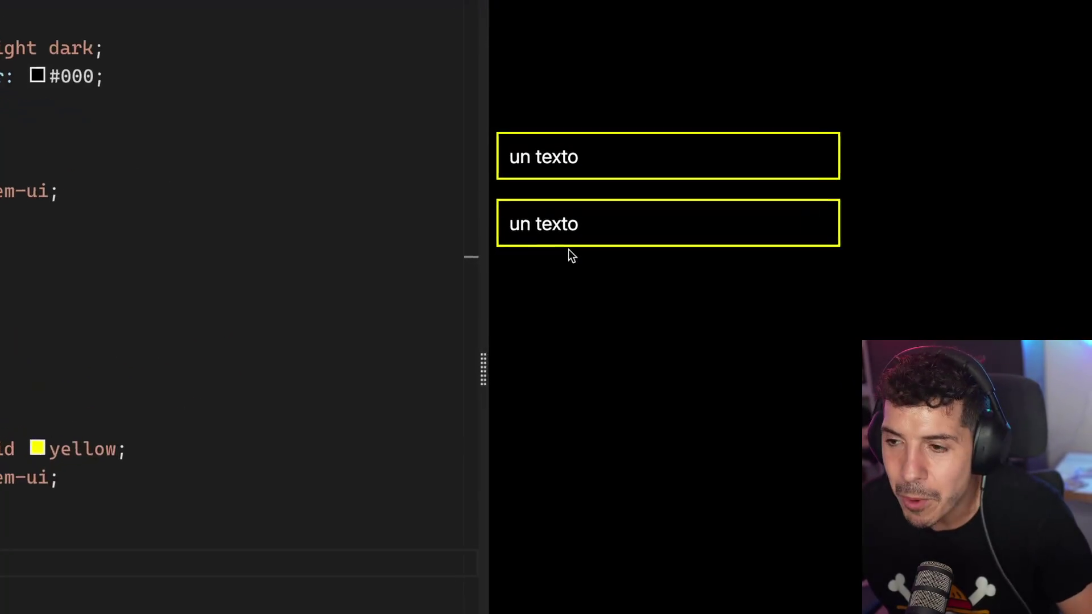
- Set the body rule's font size to 18 after trying 24
left_click_drag(491, 218, 586, 216)
left_click(590, 214)
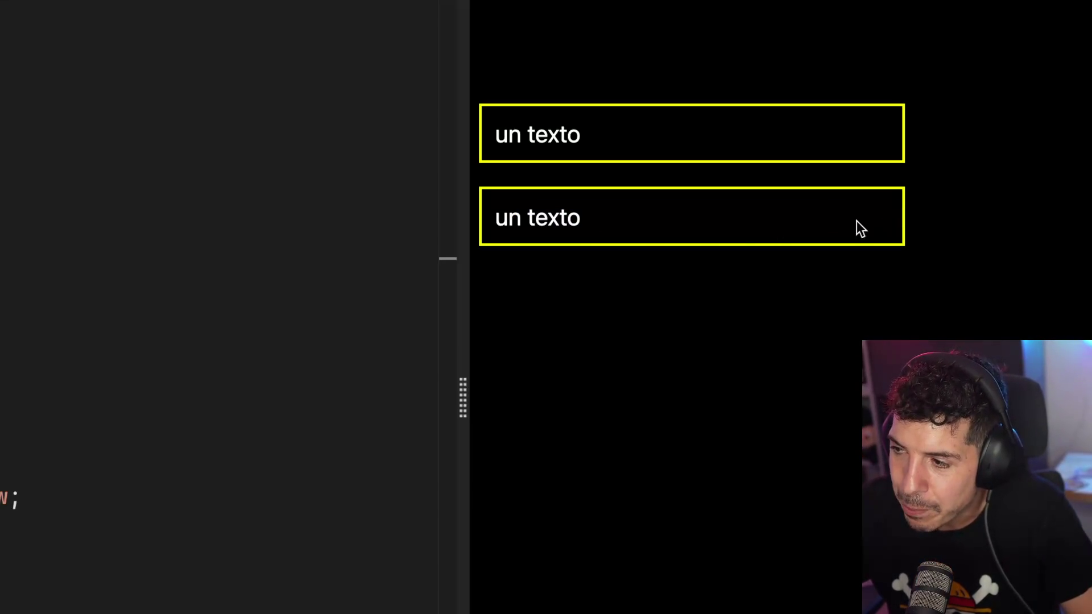
left_click(130, 211)
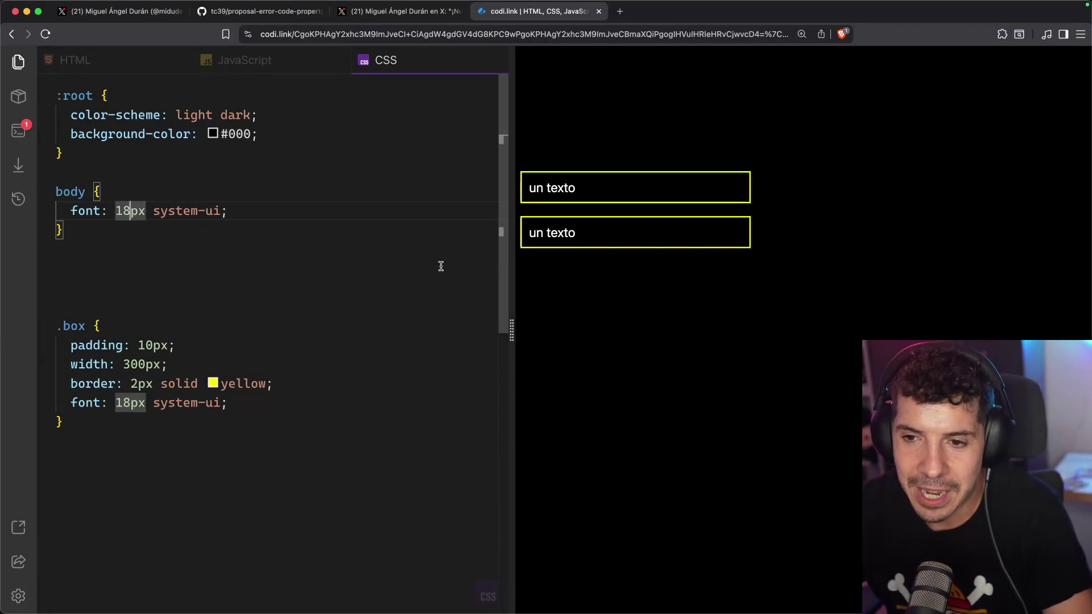
key("BackSpace")
key("BackSpace")
type("24")
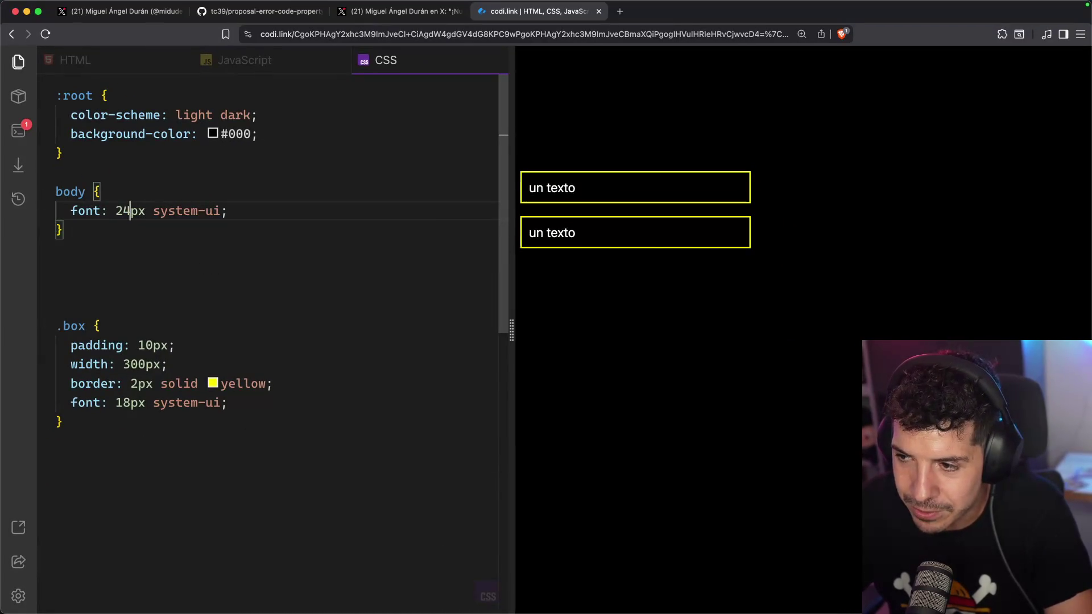
key("BackSpace")
key("BackSpace")
type("18")
- Try .box font sizes 32, 64 and 72, settling on 89px
key("Down")
key("Down")
key("Down")
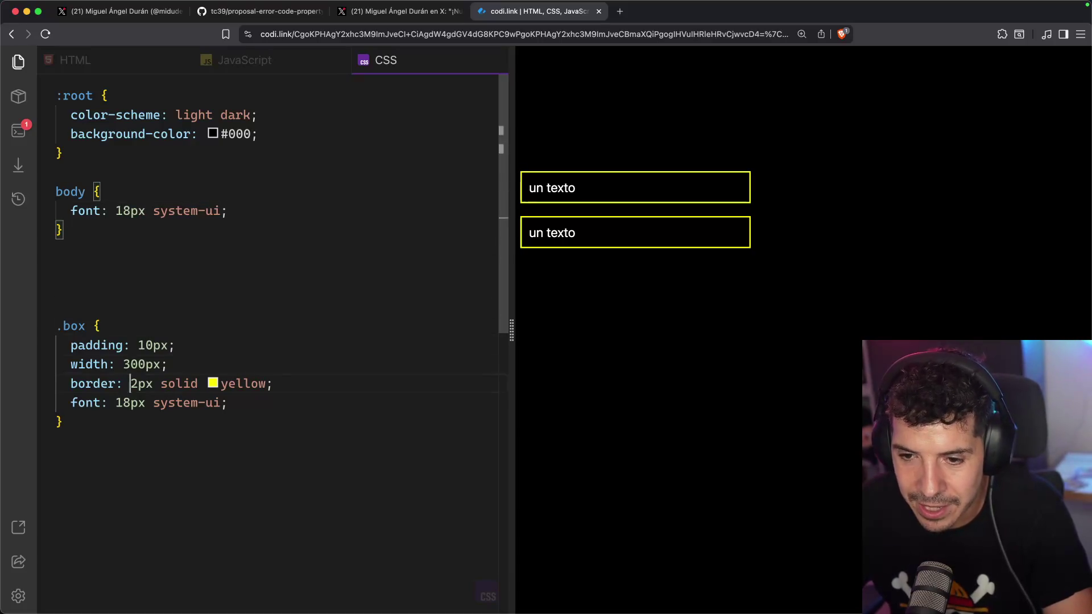
key("BackSpace")
key("BackSpace")
type("32")
key("BackSpace")
key("BackSpace")
type("64")
key("BackSpace")
key("BackSpace")
type("72")
key("BackSpace")
key("BackSpace")
type("89")
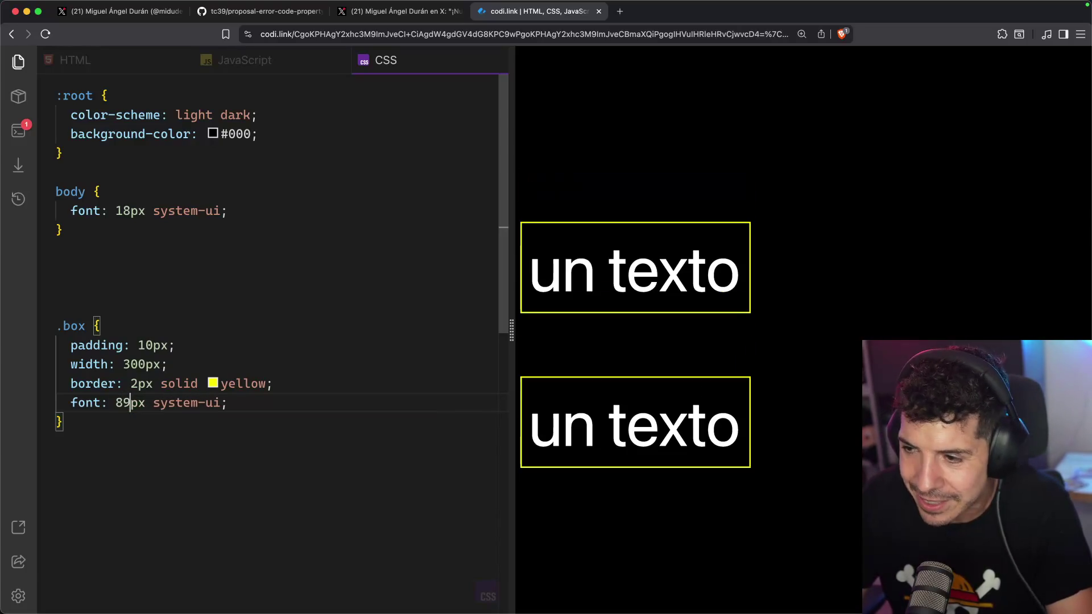
key("BackSpace")
key("BackSpace")
type("9")
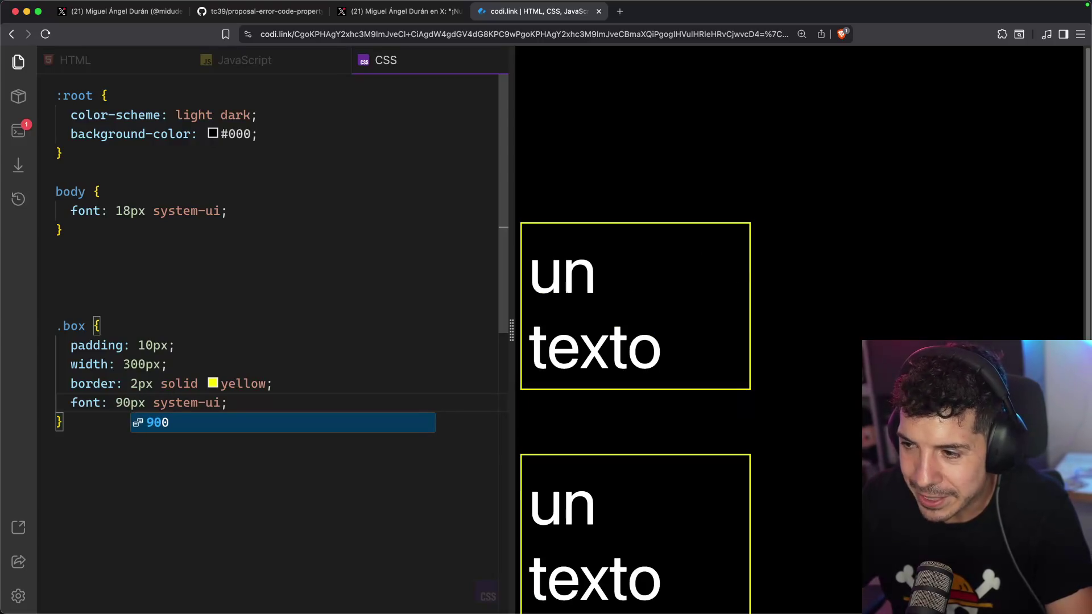
key("BackSpace")
type("89")
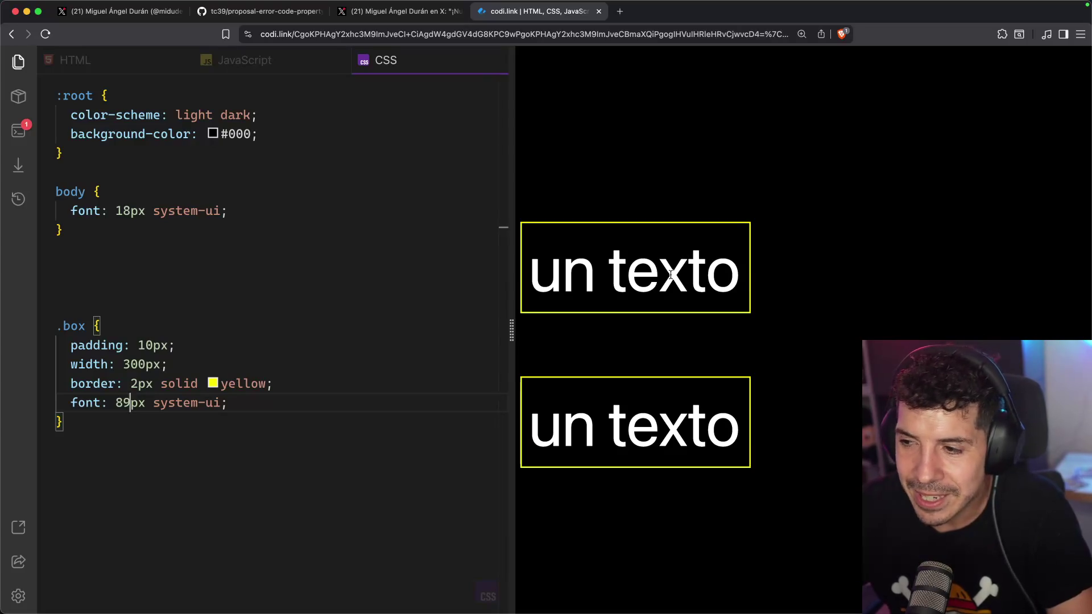
- Narrow and restore the browser window, then set the .box font size to 12px
left_click_drag(739, 275, 655, 274)
mouse_move(1091, 208)
left_mouse_down()
mouse_move(329, 207)
mouse_move(161, 221)
left_mouse_up()
key("ctrl+alt+Return")
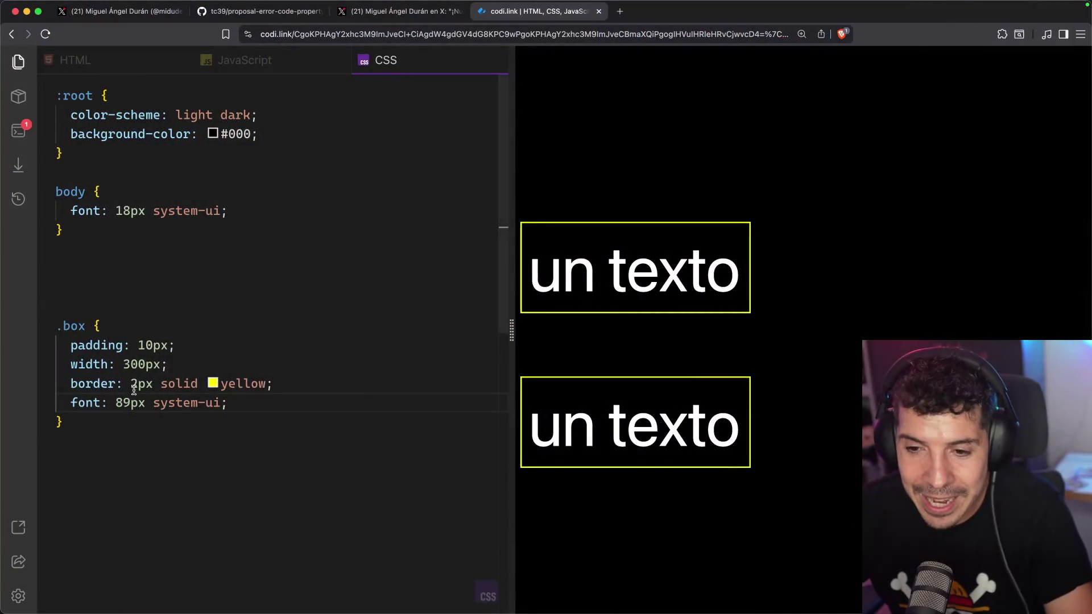
key("BackSpace")
type("12")
key("Down")
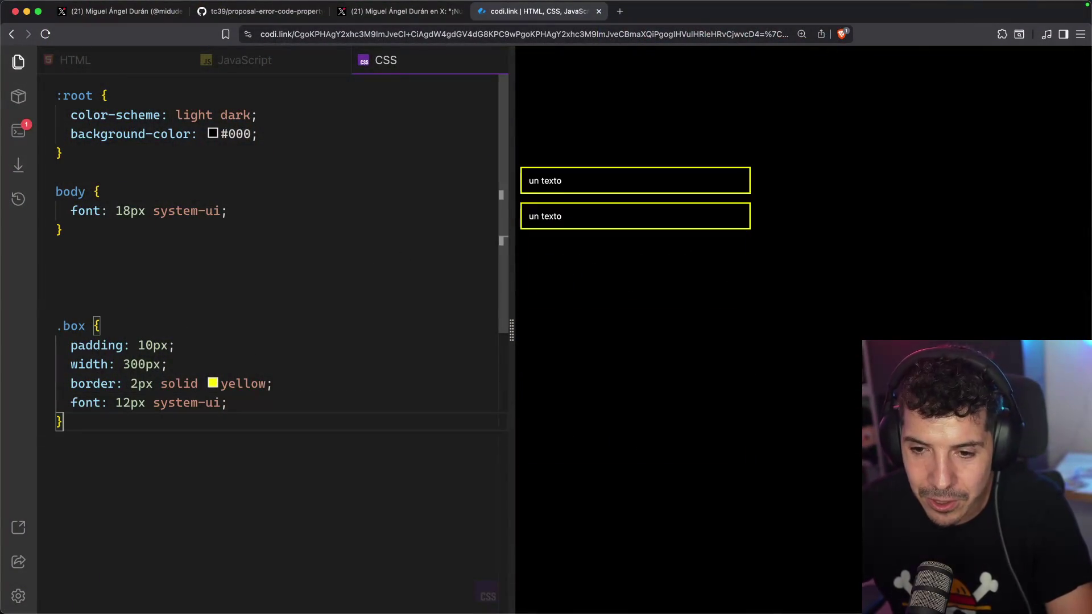
- In the HTML, change the second 'box fit' paragraph's text to 'otro texto'
left_click(75, 59)
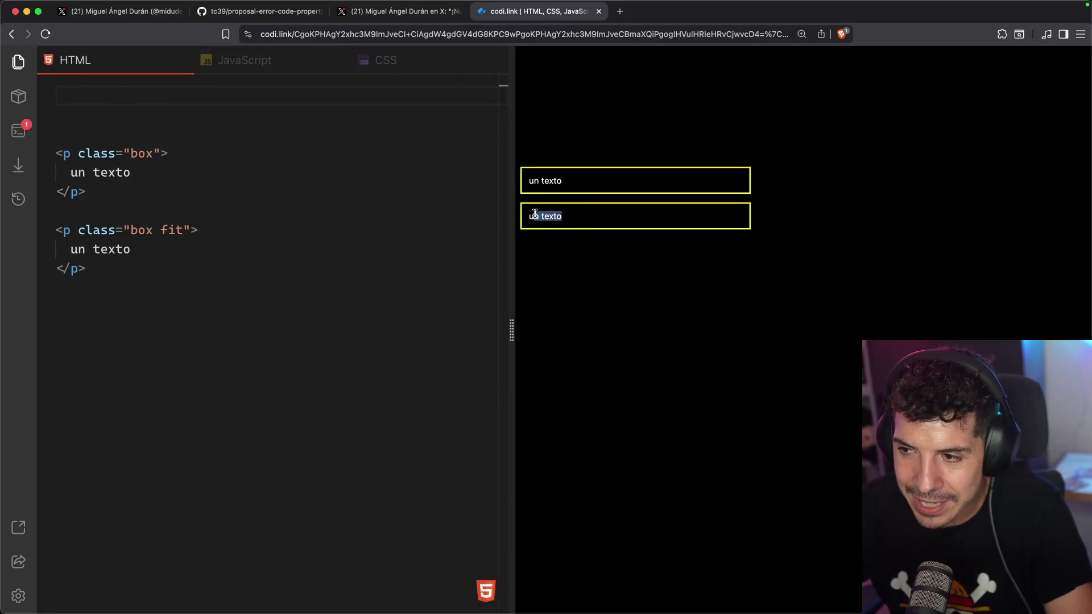
left_click(163, 249)
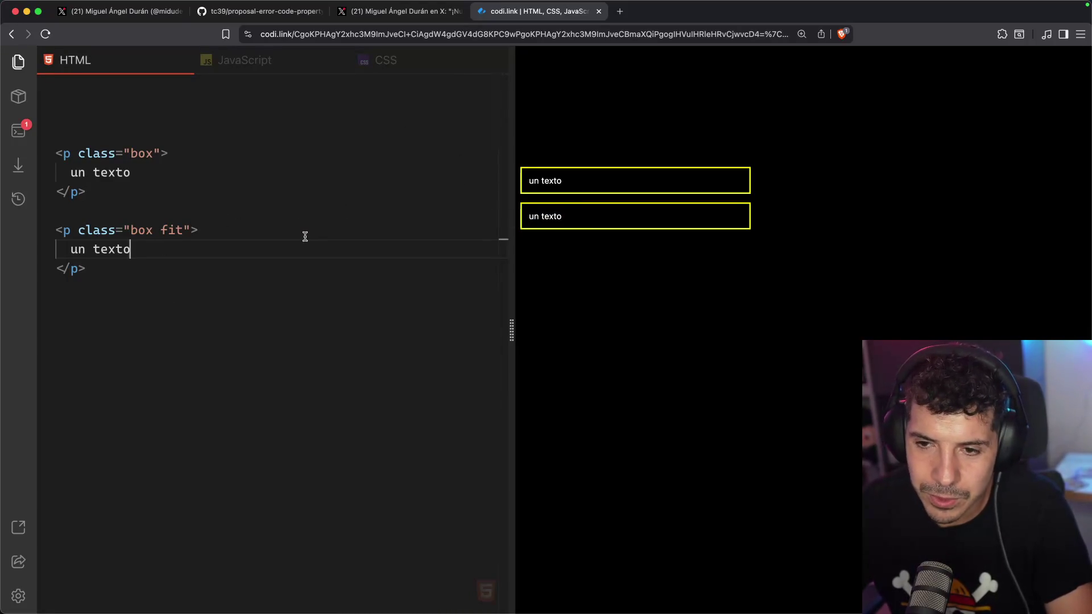
type("otrotexto")
left_click_drag(68, 249, 154, 249)
left_click(154, 248)
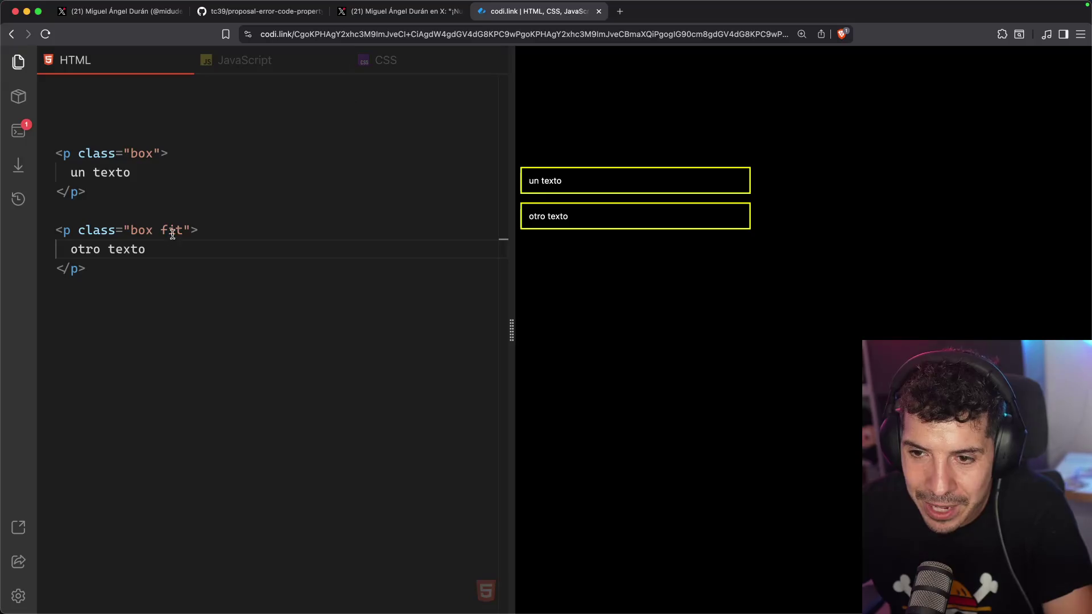
left_click_drag(162, 232, 186, 231)
left_click(455, 60)
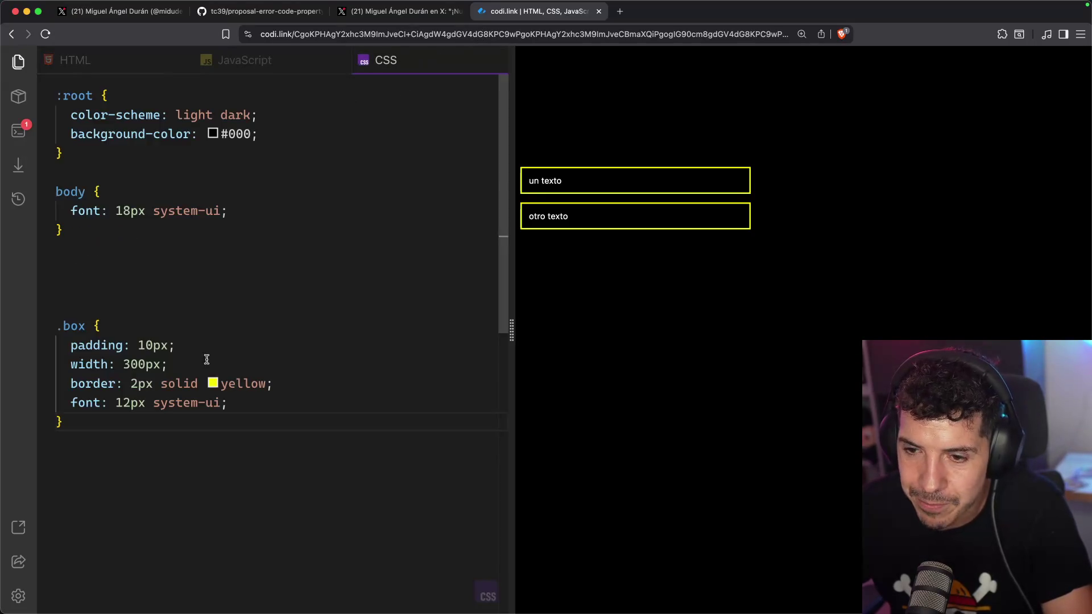
- Paste a .fit rule with text-fit: grow and check the enlarged second box
type(".fit {   text-fit: grow; }")
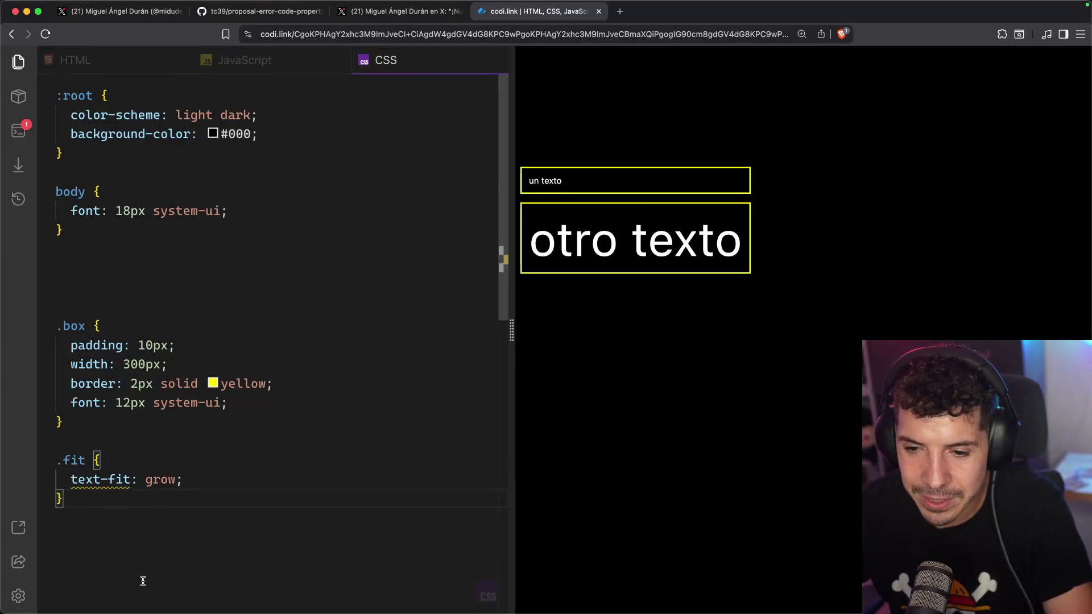
left_click(116, 481)
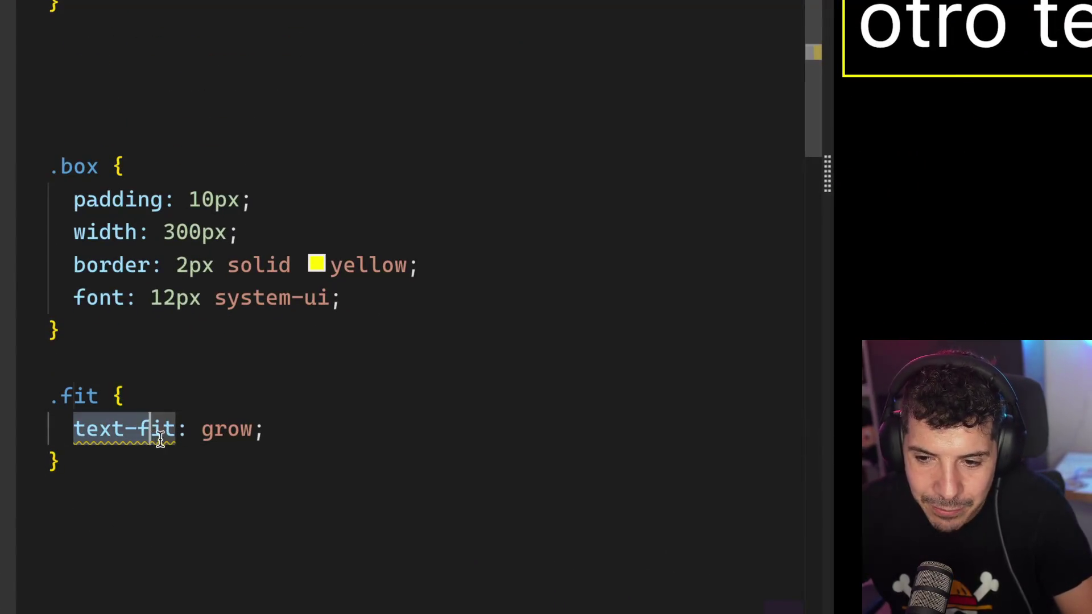
left_click(150, 481)
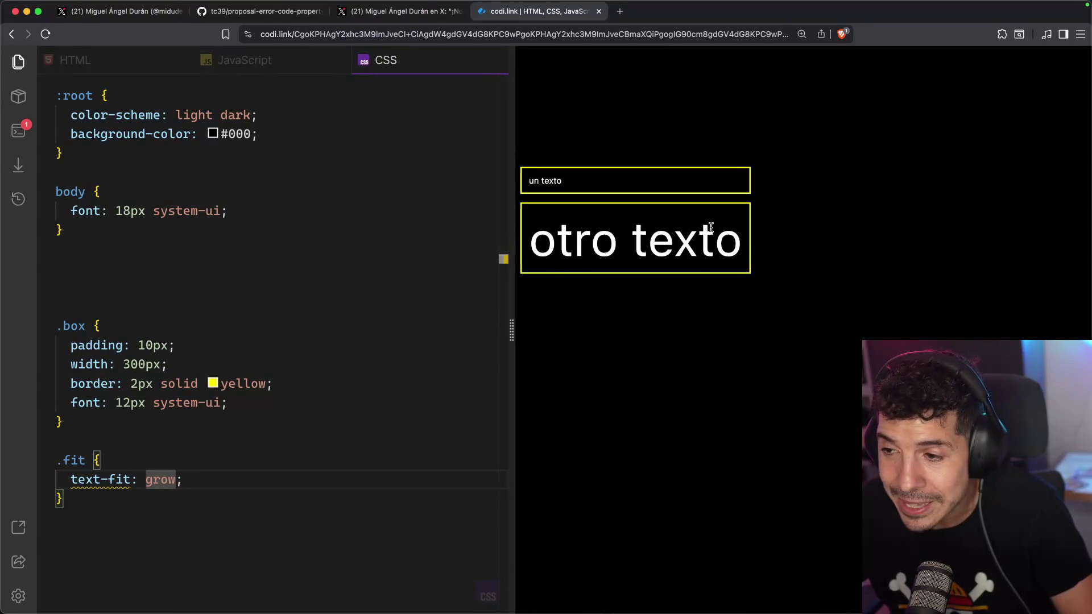
left_click(746, 242)
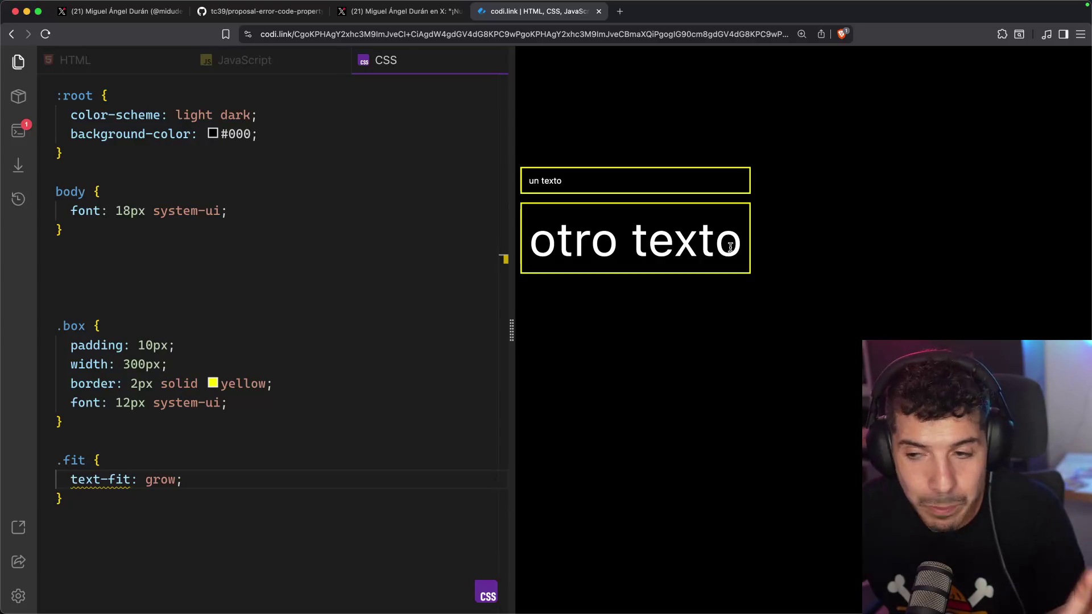
- Rewrite the second paragraph's text as the single word 'midudev'
left_click(108, 61)
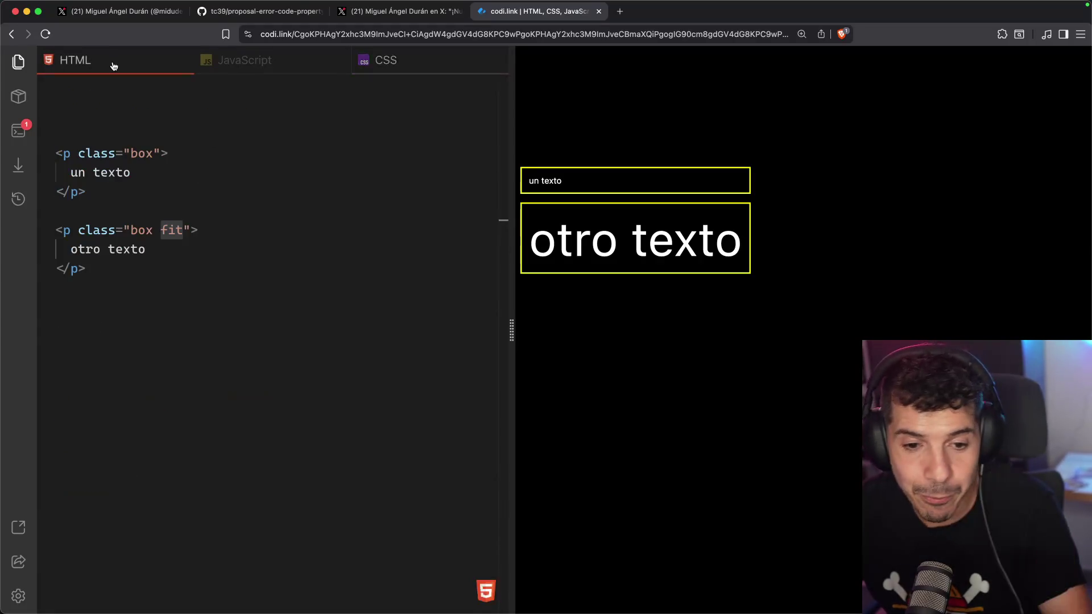
left_click(176, 248)
type("cambia")
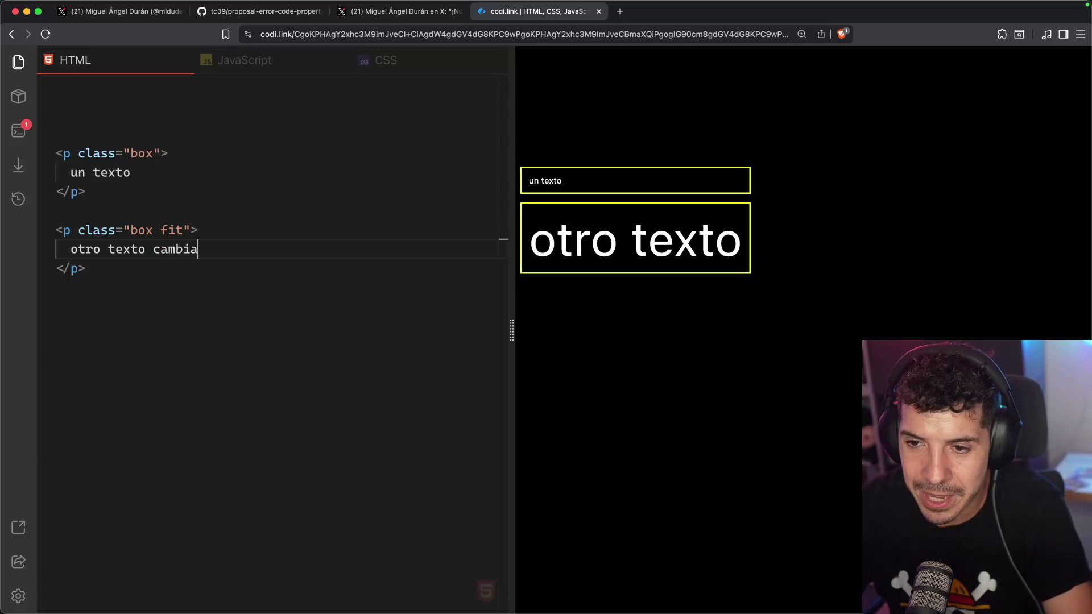
left_click_drag(749, 237, 618, 232)
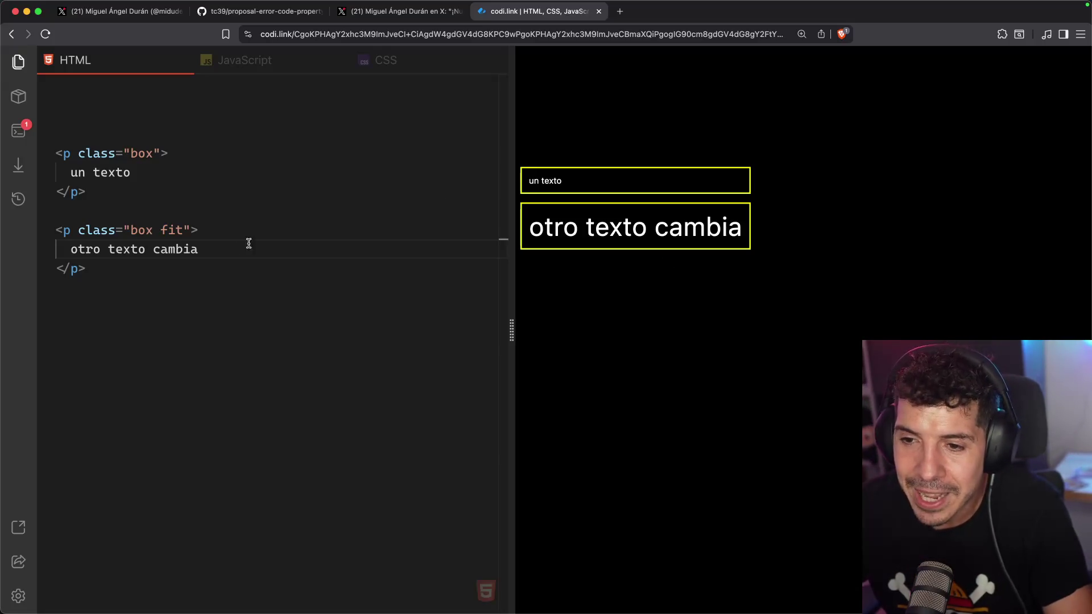
key("BackSpace")
key("BackSpace")
key("BackSpace")
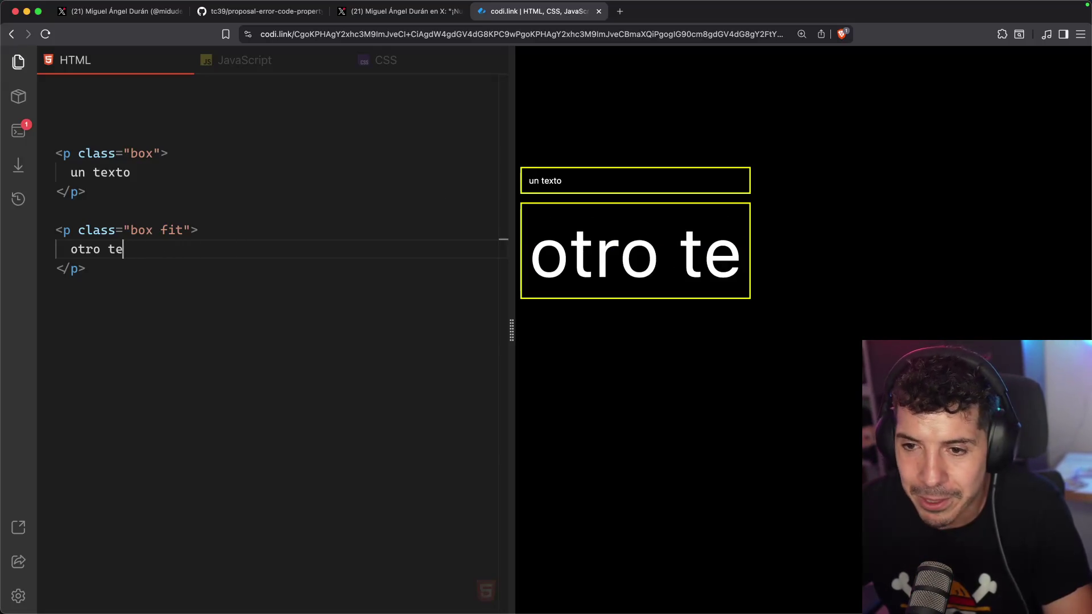
key("BackSpace")
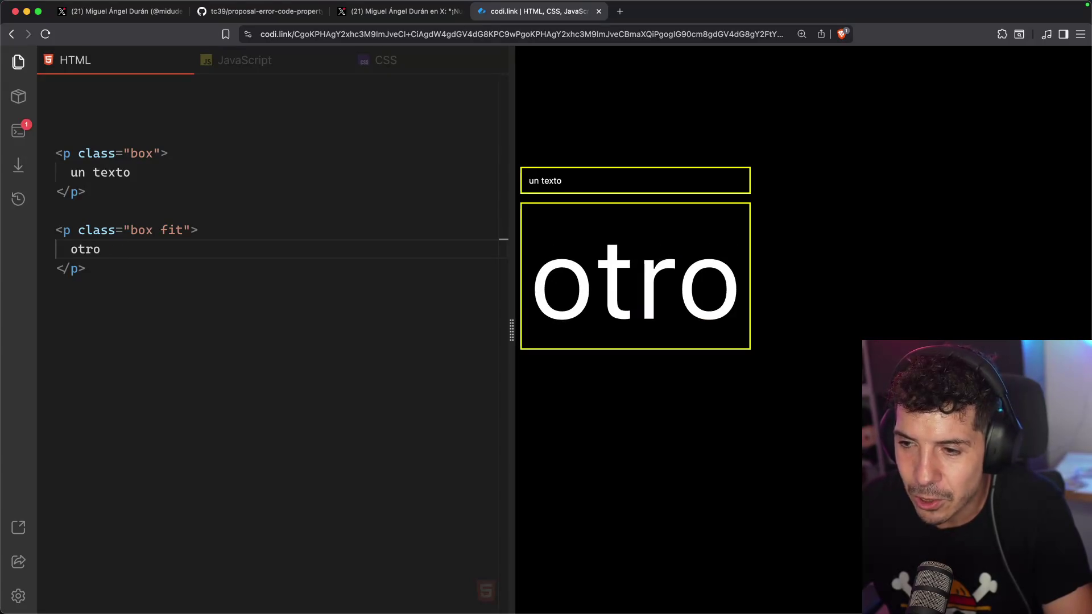
key("BackSpace")
key("BackSpace")
key("BackSpace")
type("rto")
key("BackSpace")
key("BackSpace")
key("BackSpace")
type("midudev")
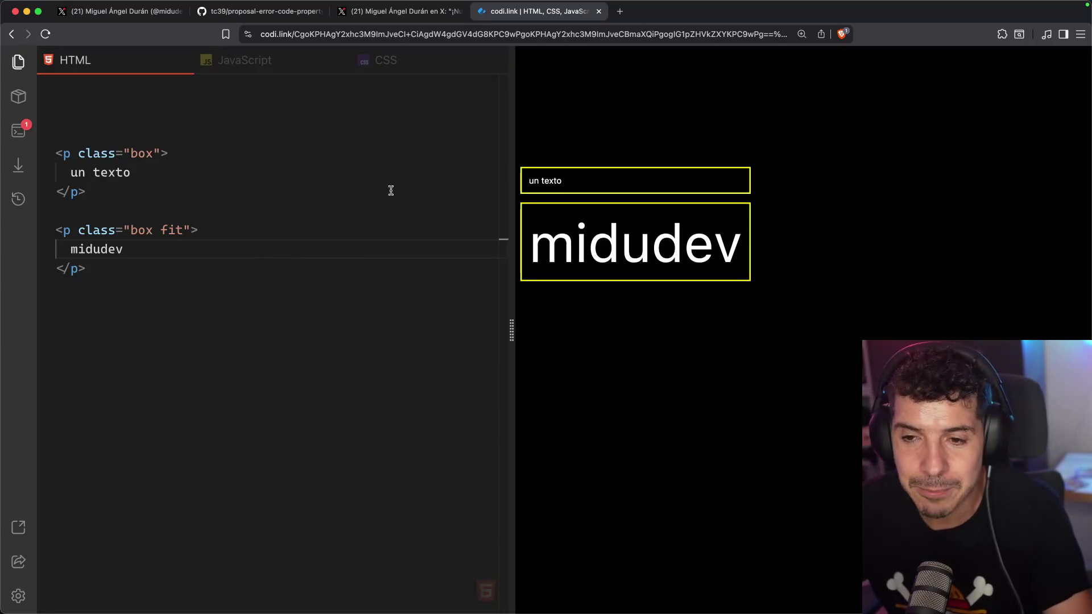
- Copy the text-fit property name from the CSS to look it up
left_click(401, 69)
double_click(79, 482)
key("super+c")
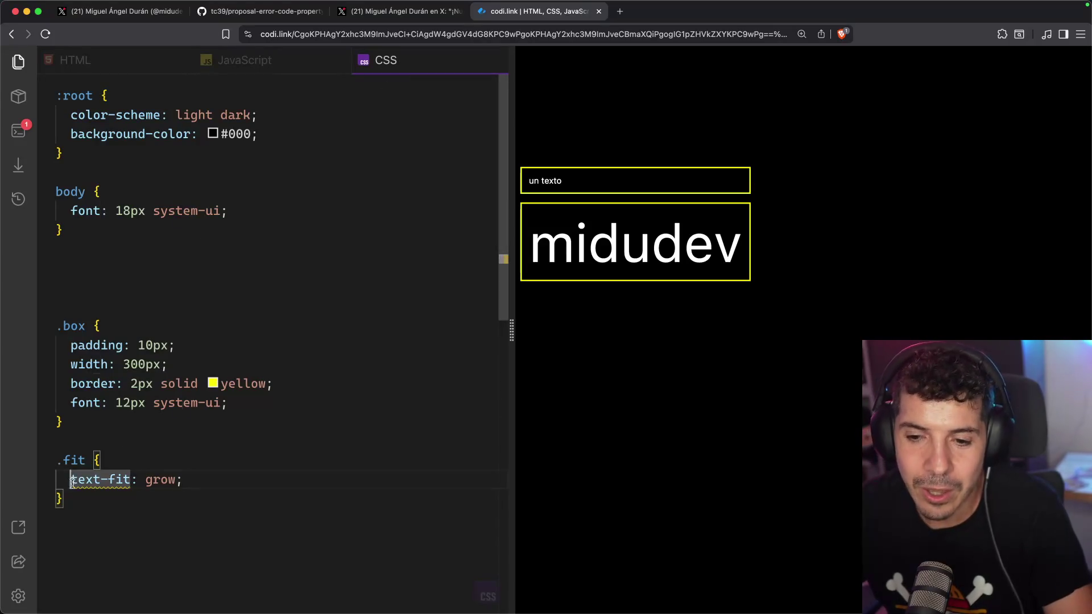
key("super+t")
- Look up text-fit support on caniuse.com, scroll the support table, then close the page
type("caniuse.com")
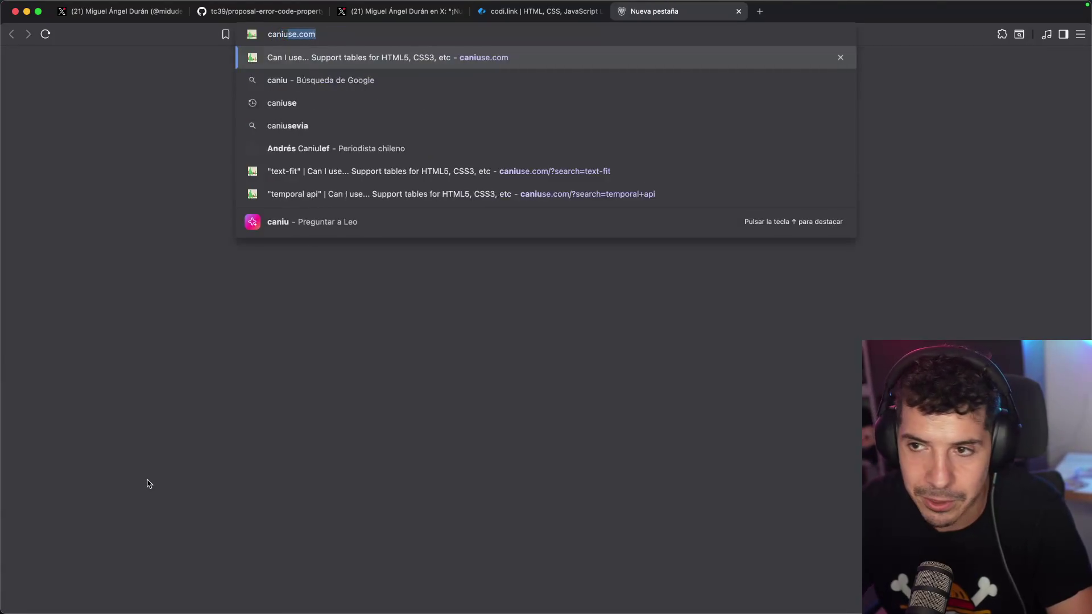
key("Return")
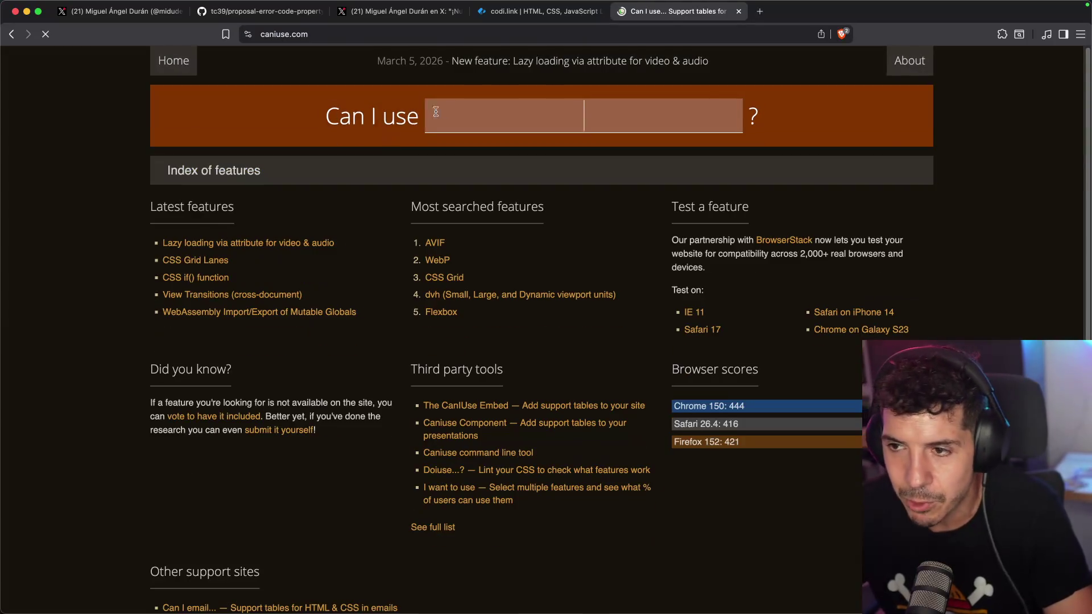
key("super+v")
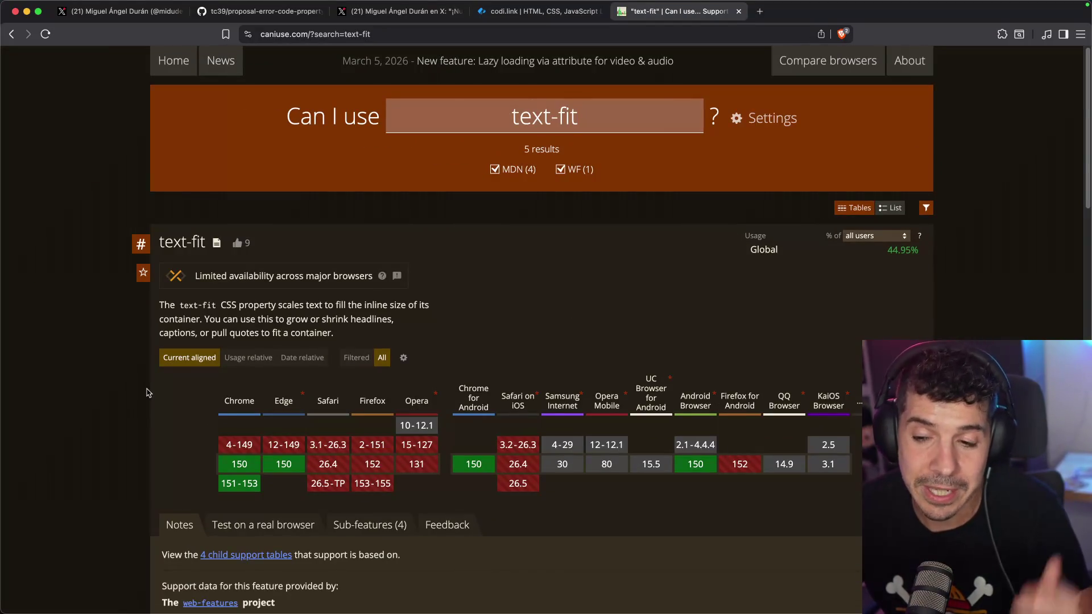
scroll(140, 378, "down", 1)
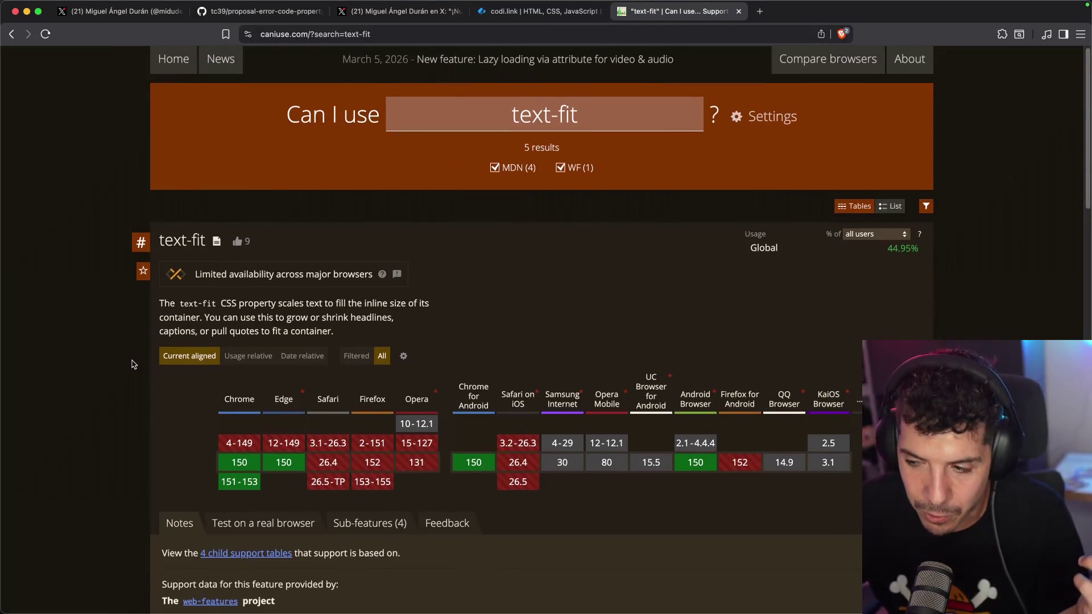
scroll(137, 359, "down", 3)
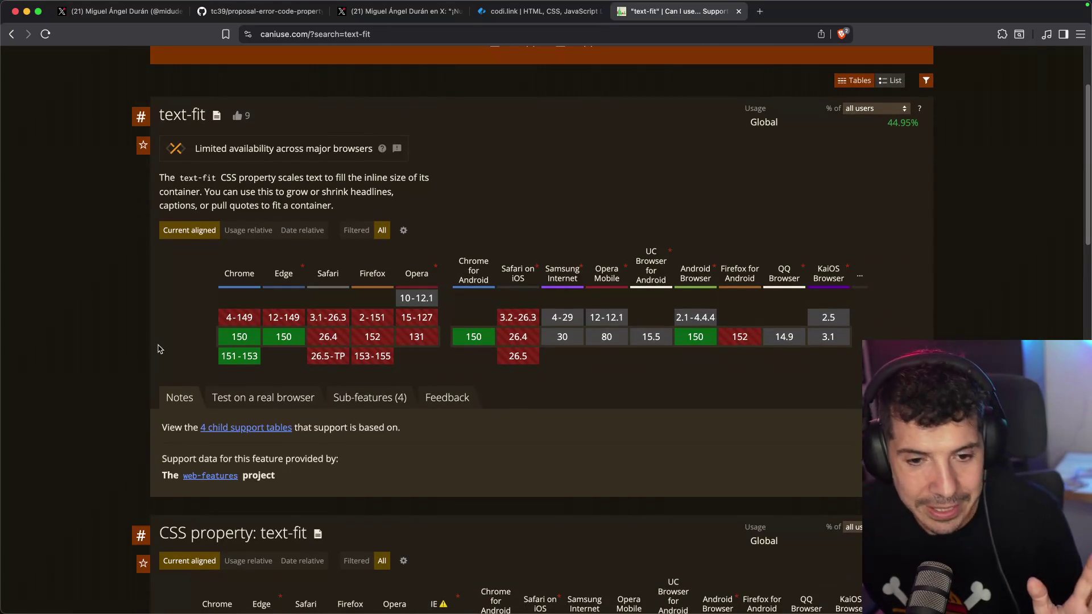
scroll(164, 344, "up", 5)
middle_click(677, 8)
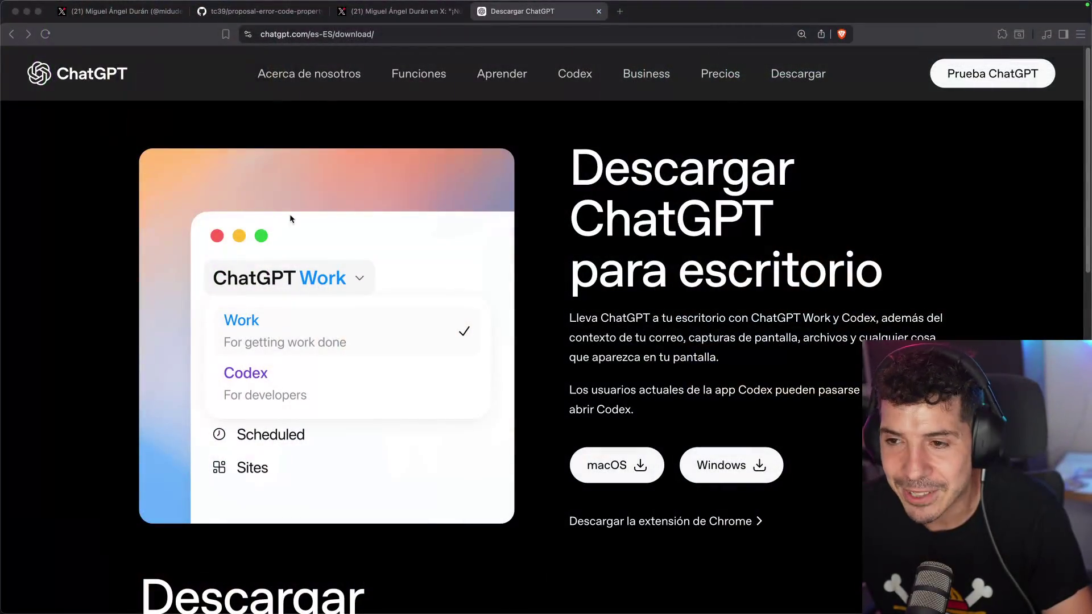
- Focus the browser window to show the Descargar ChatGPT download page
left_click(628, 256)
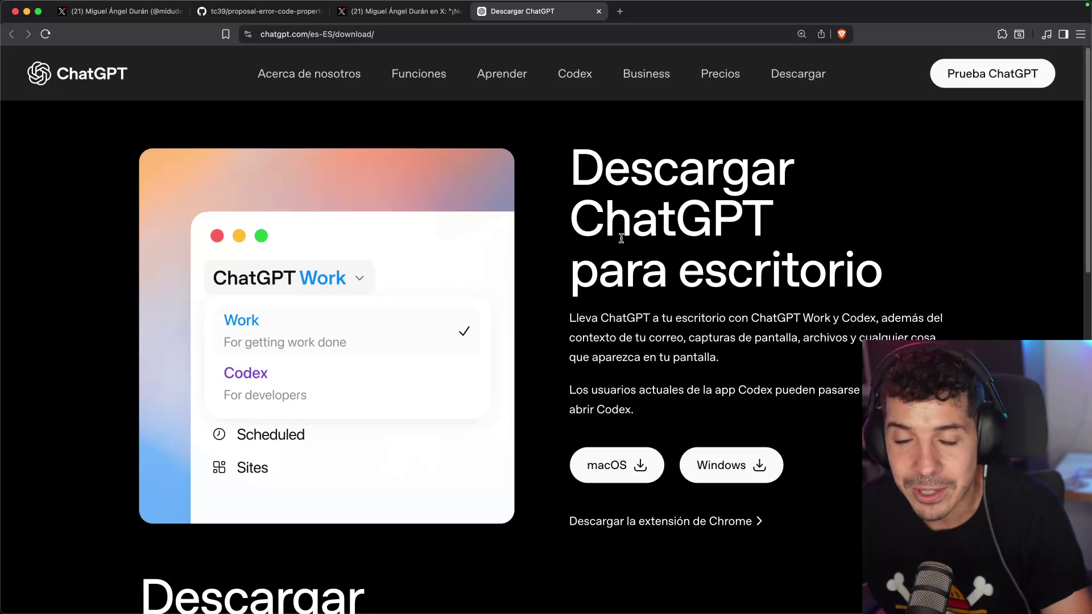
key("super+Tab")
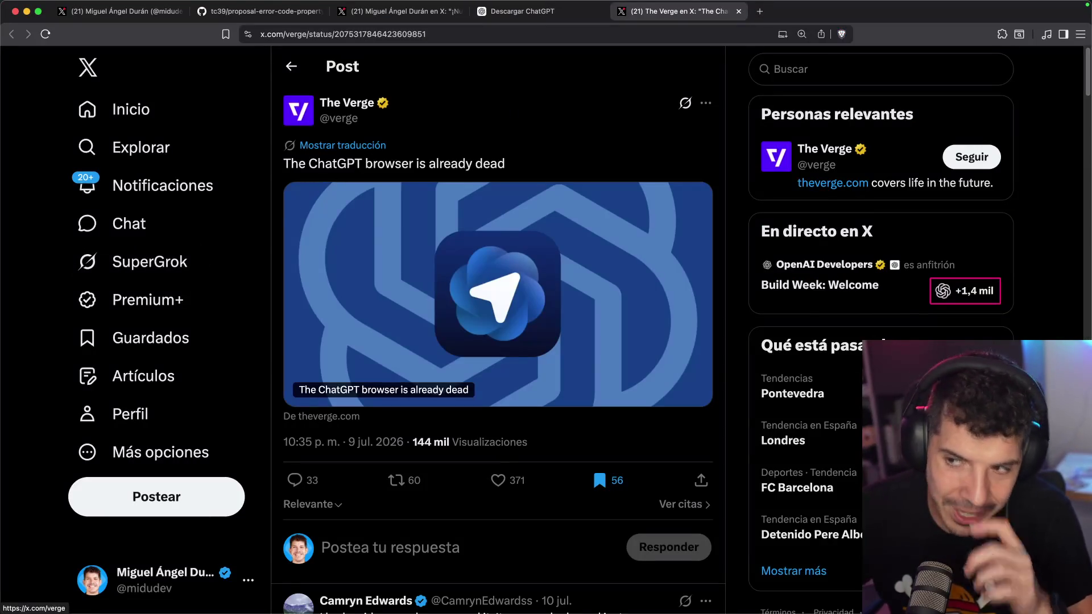
key("super+Tab")
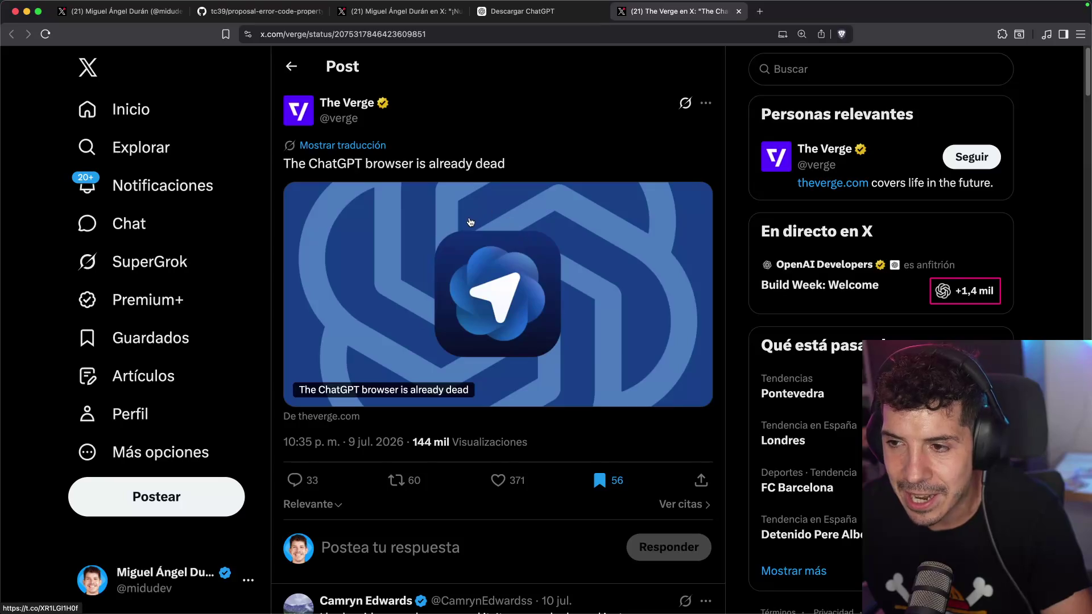
left_click(467, 220)
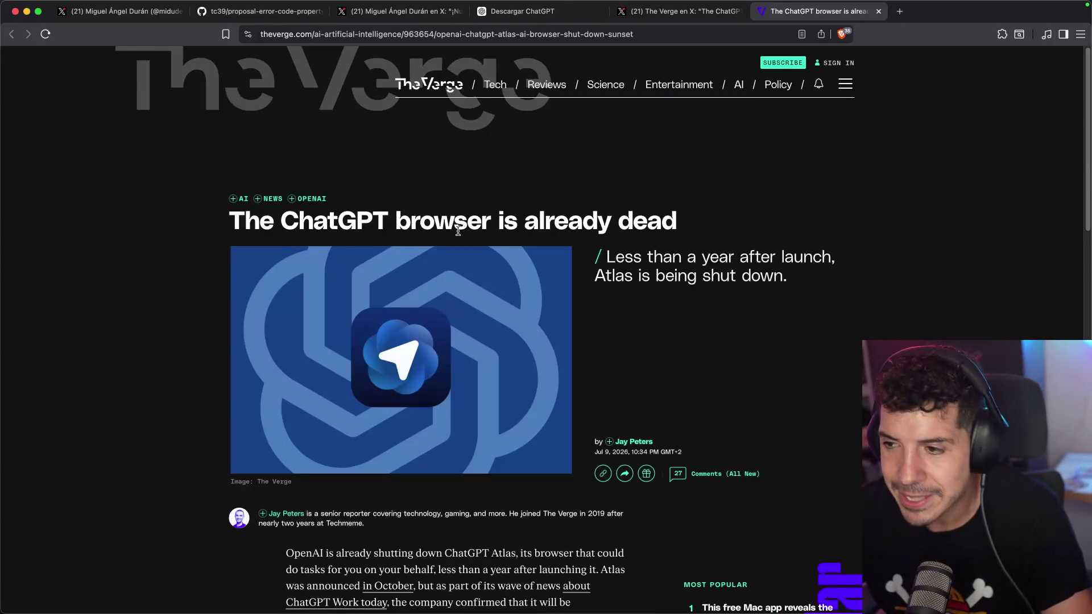
scroll(691, 256, "down", 3)
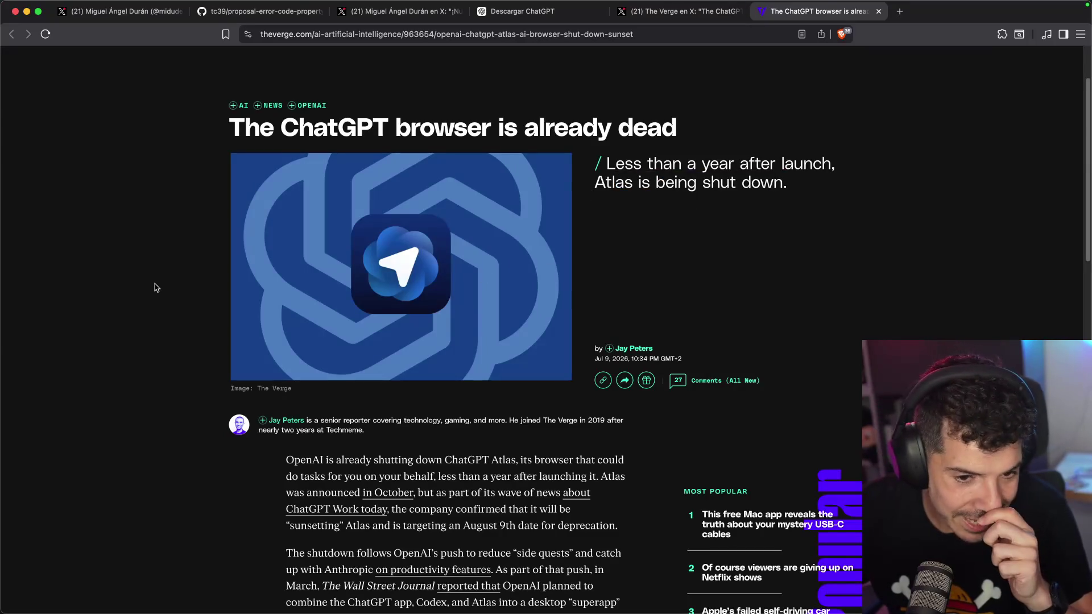
scroll(169, 276, "down", 4)
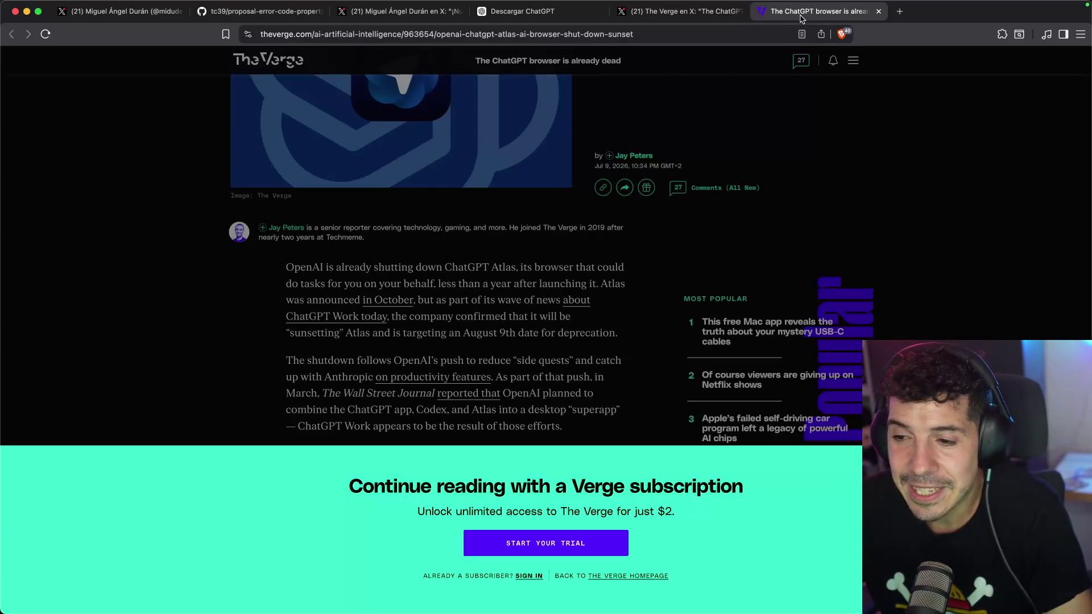
key("super+w")
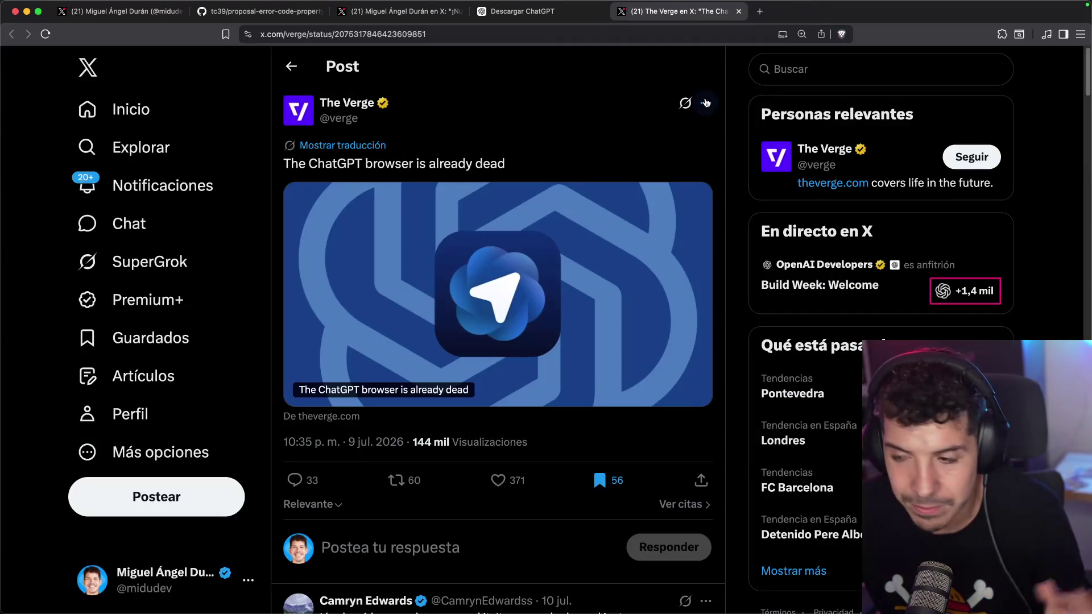
key("super+w")
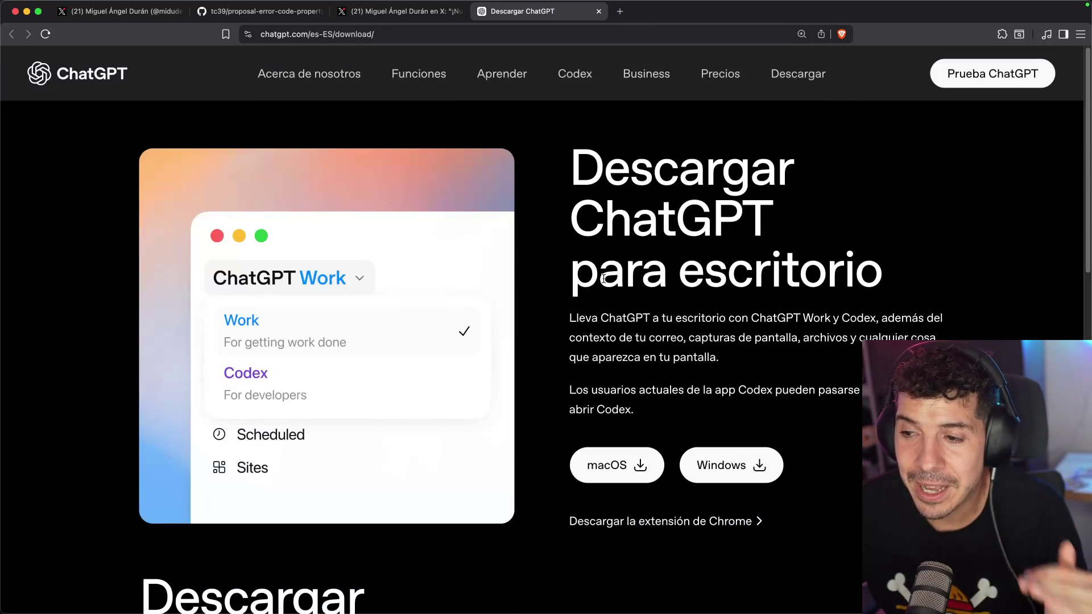
- Open ChatGPT's Codex page in a new tab and scroll through it
left_click(575, 73, "super")
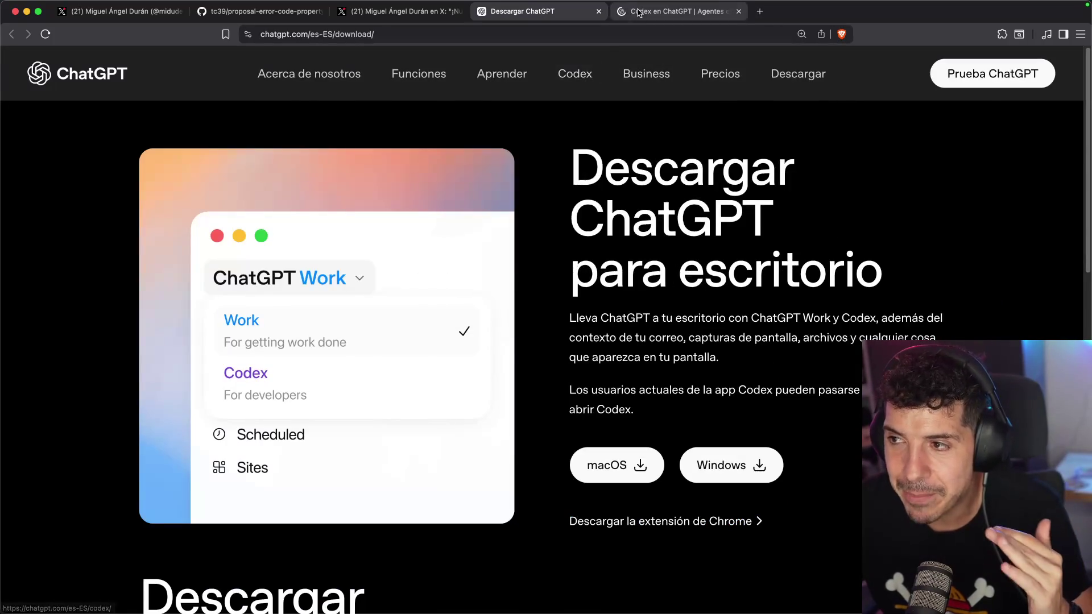
left_click(639, 13)
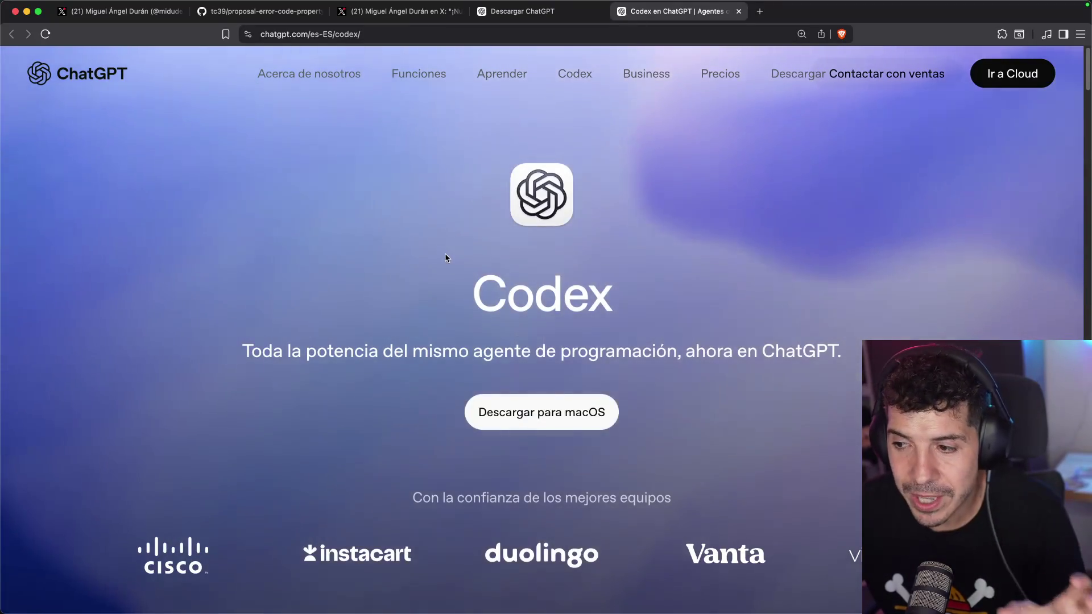
scroll(446, 255, "down", 2)
scroll(446, 257, "down", 10)
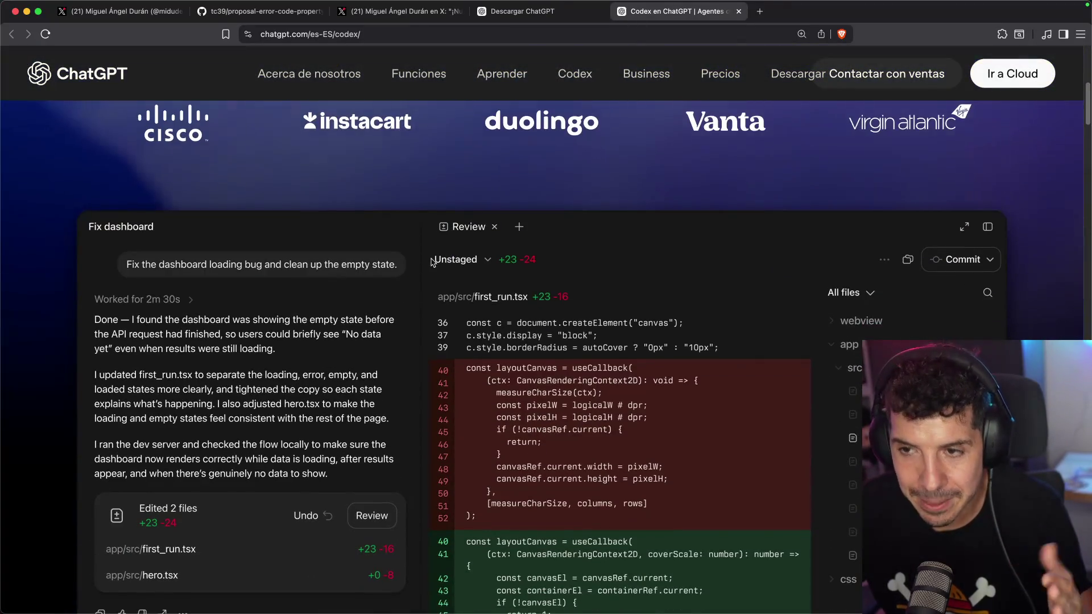
scroll(445, 250, "down", 15)
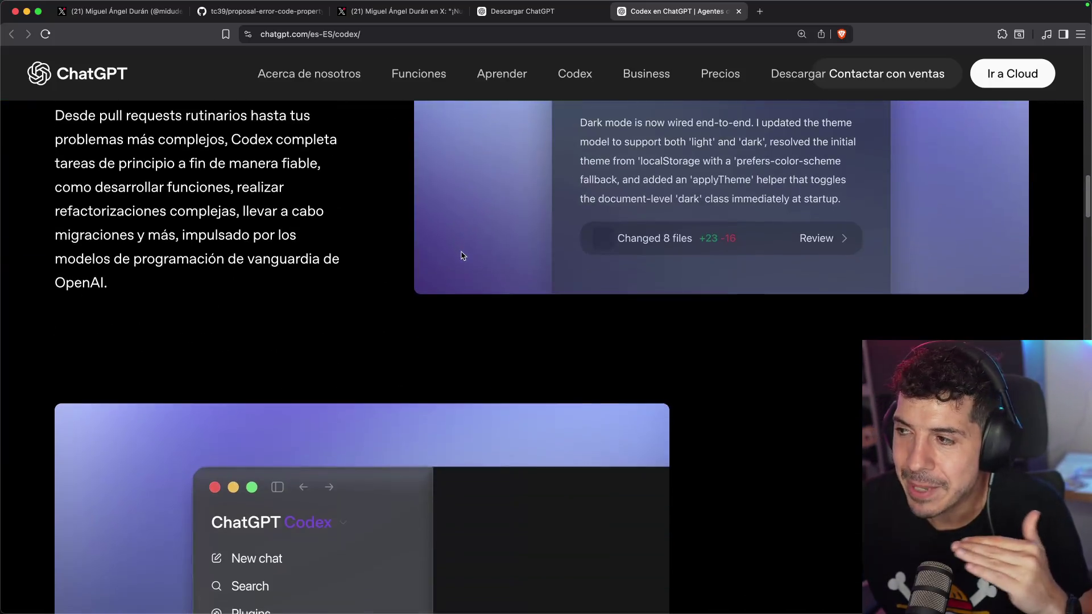
scroll(463, 253, "down", 3)
scroll(354, 357, "up", 3)
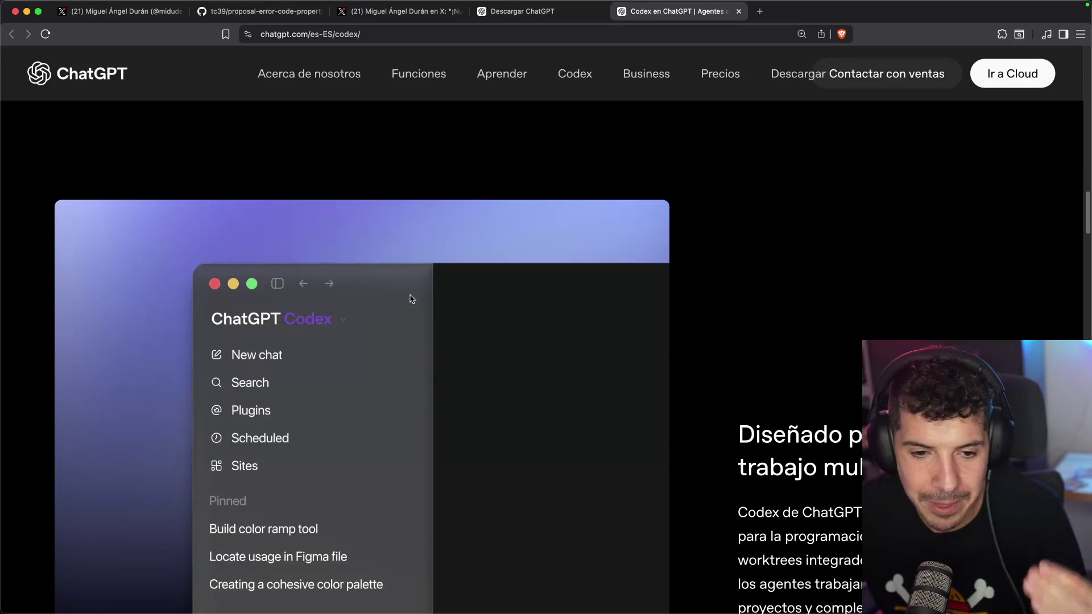
- Return to the Descargar ChatGPT page and search Spotlight for the ChatGPT app
left_click(543, 12)
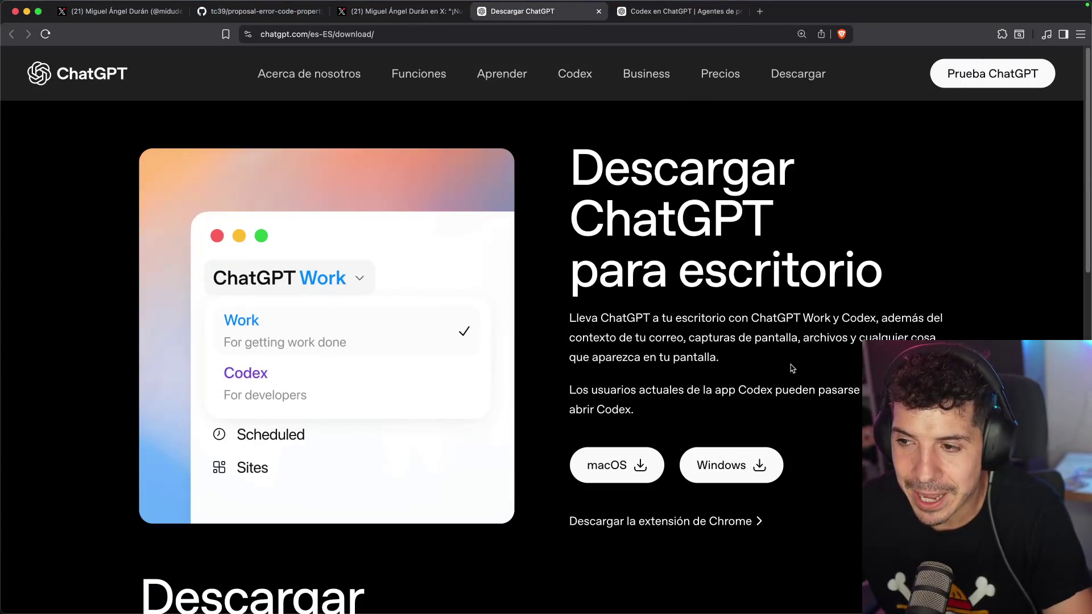
key("super+space")
type("chatgpt")
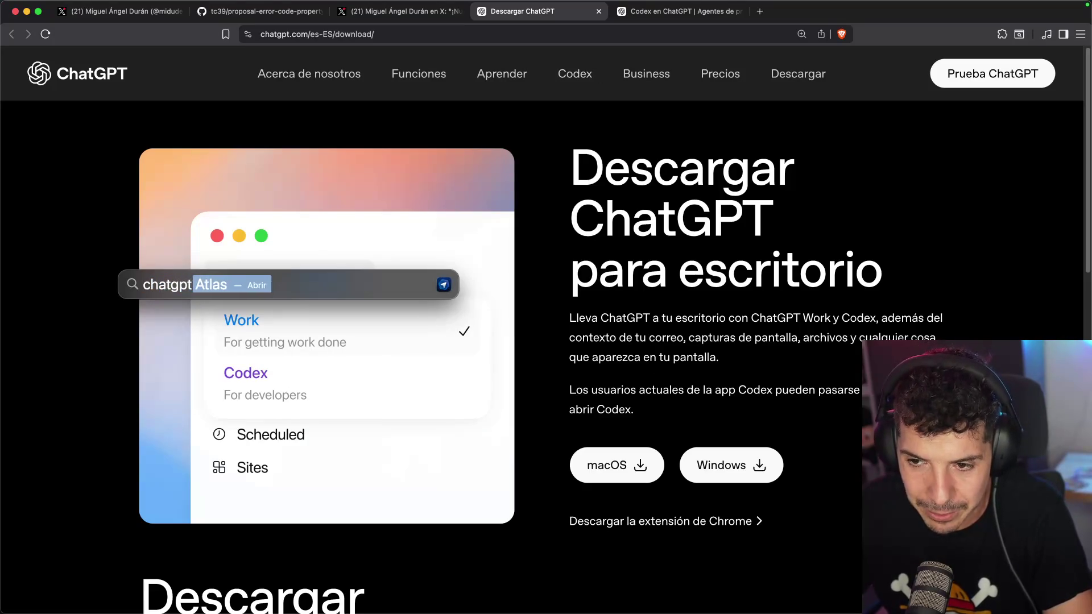
key("BackSpace")
key("Down")
key("Down")
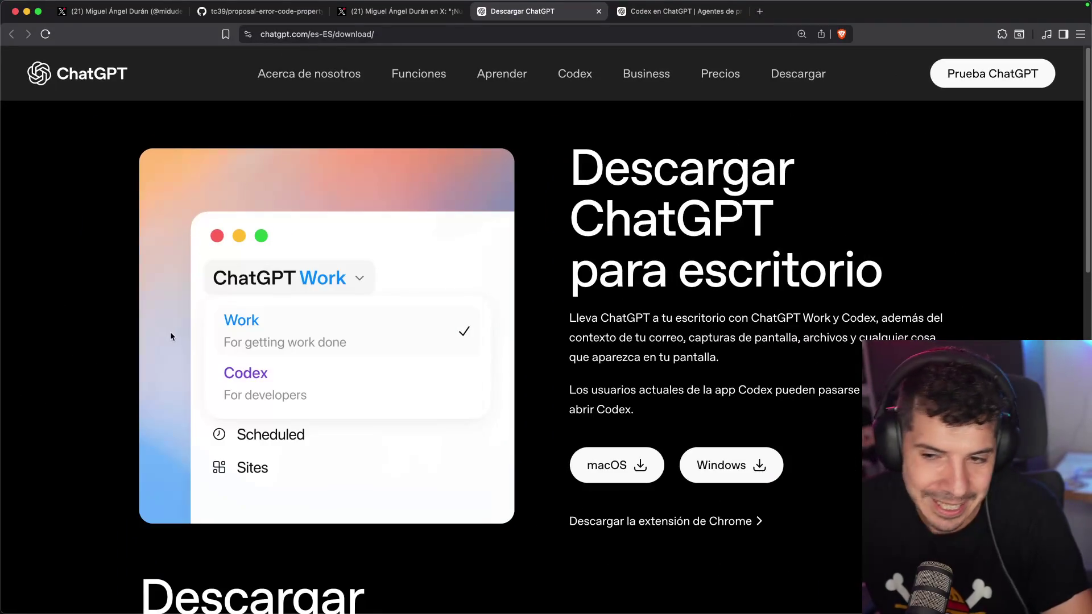
- Launch the ChatGPT desktop app from the Dock and toggle between ChatGPT Trabajo and Codex
mouse_move(648, 585)
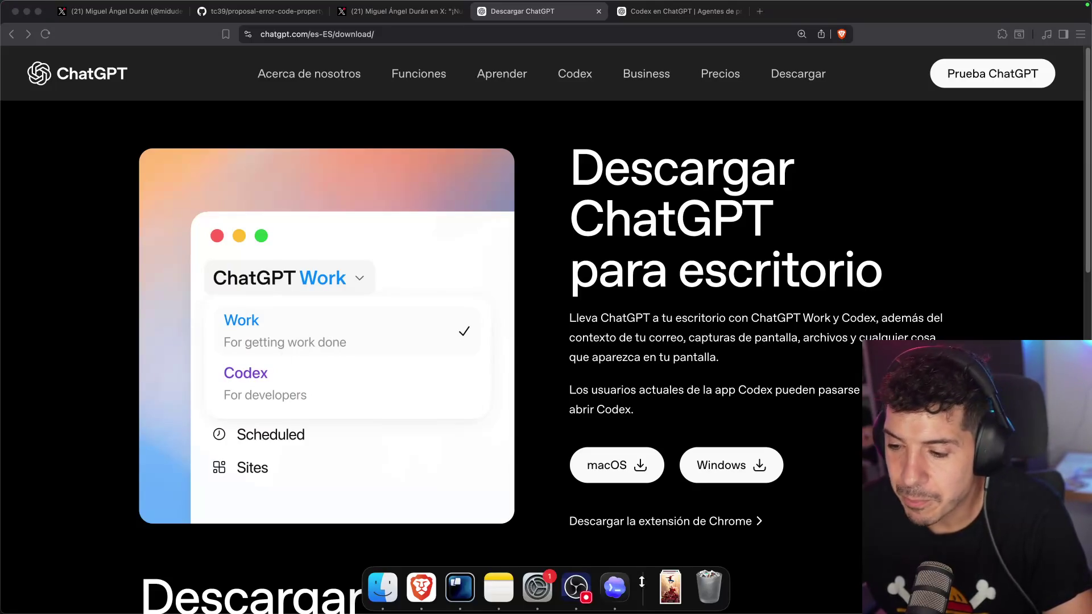
left_click(616, 594)
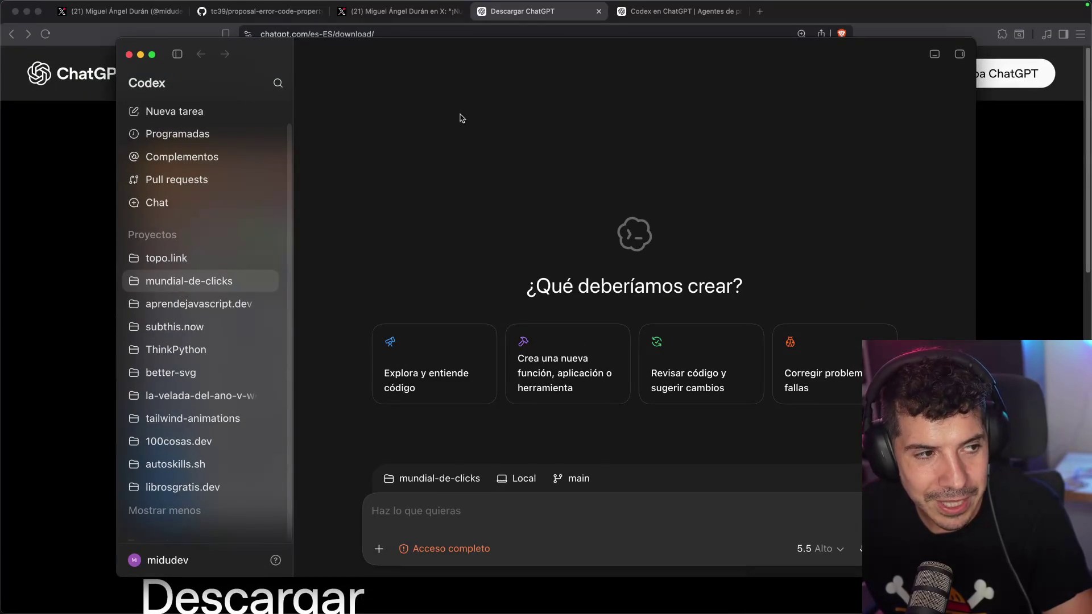
left_click(165, 83)
left_click(177, 120)
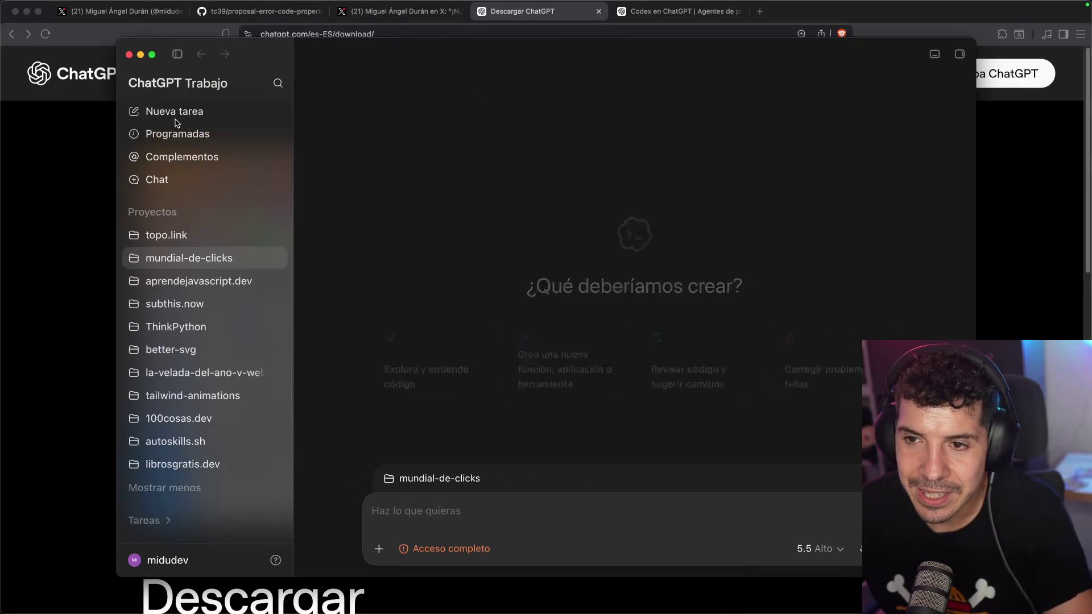
left_click(168, 83)
left_click(186, 150)
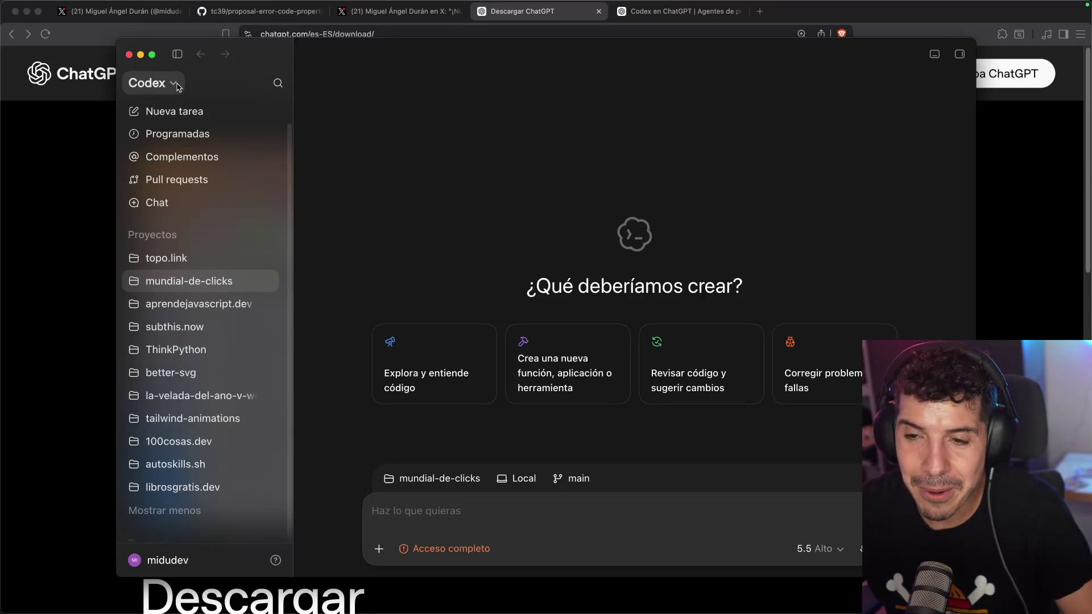
- Switch workspaces back and forth between ChatGPT Trabajo and Codex several times
left_click(178, 86)
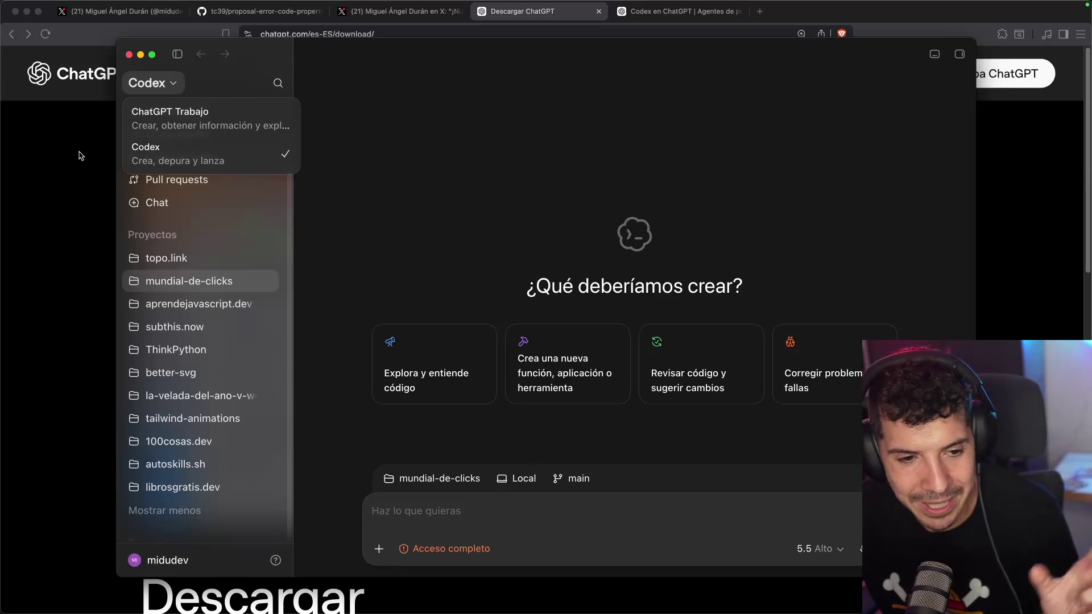
left_click(174, 89)
left_click(174, 86)
left_click(176, 111)
left_click(193, 83)
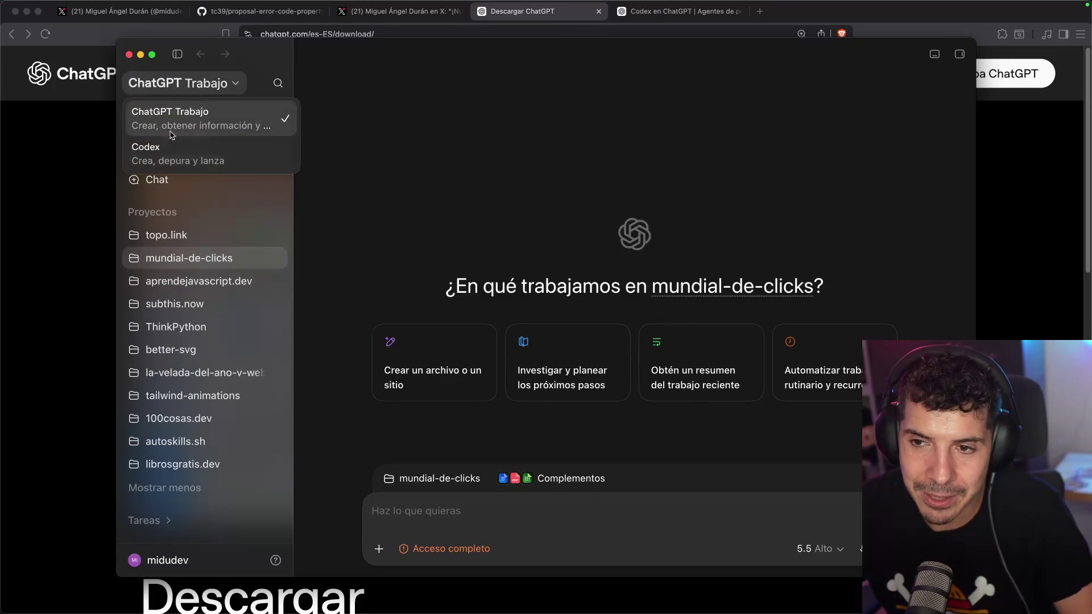
left_click(171, 142)
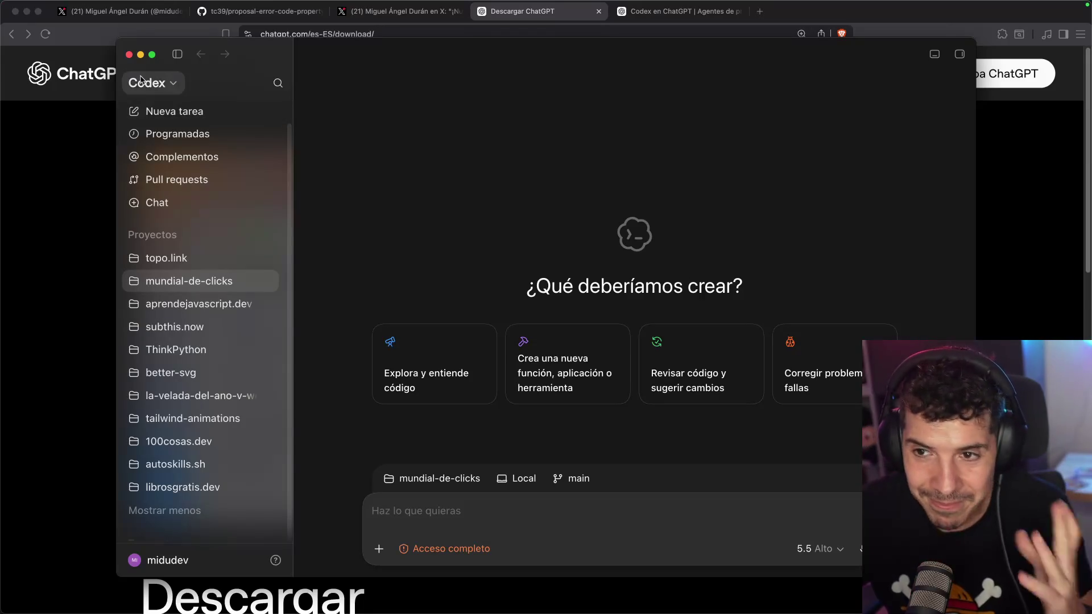
left_click(157, 82)
left_click(171, 110)
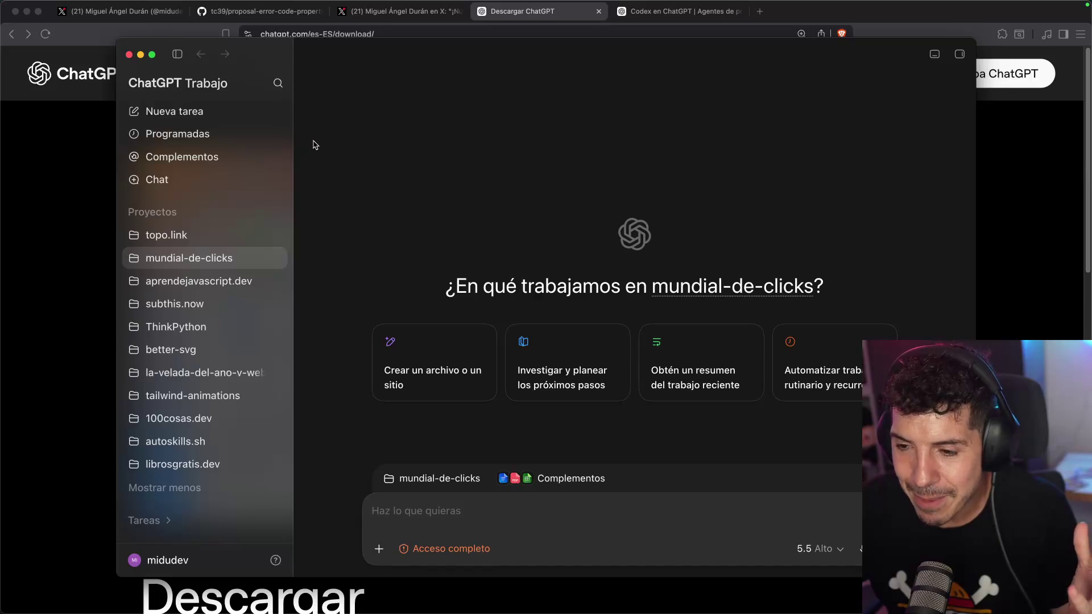
- Keep toggling workspaces, finishing in ChatGPT Trabajo for the mundial-de-clicks project
left_click(214, 82)
left_click(208, 154)
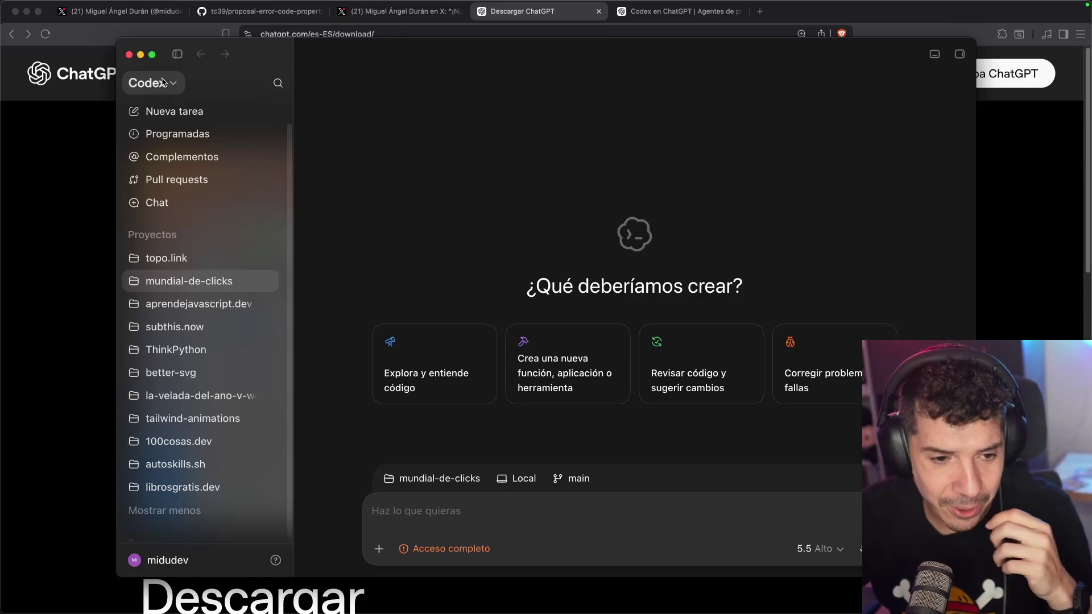
left_click(166, 82)
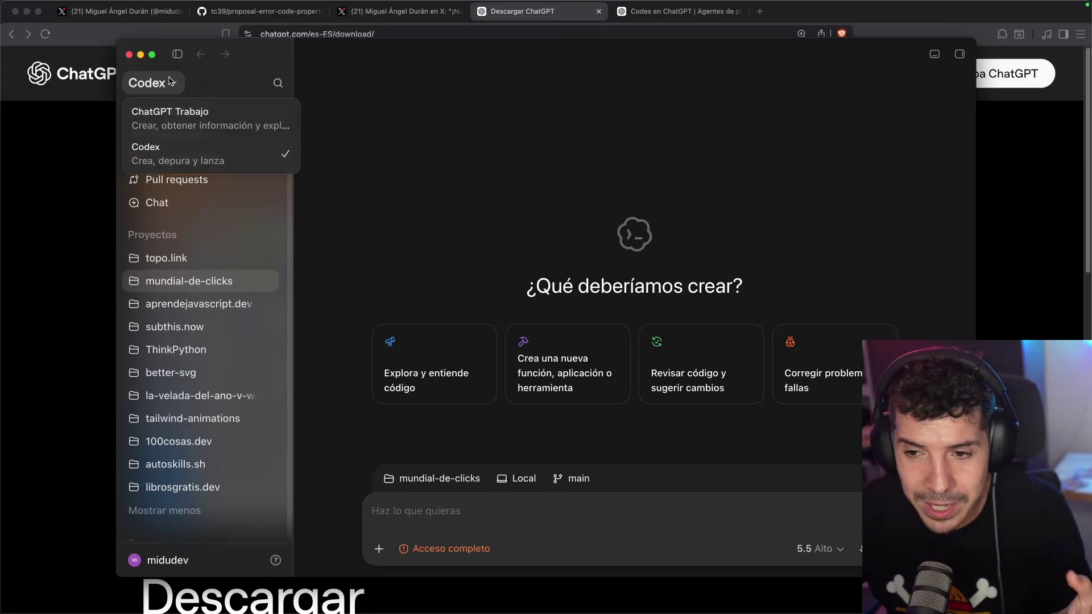
left_click(171, 114)
left_click(169, 85)
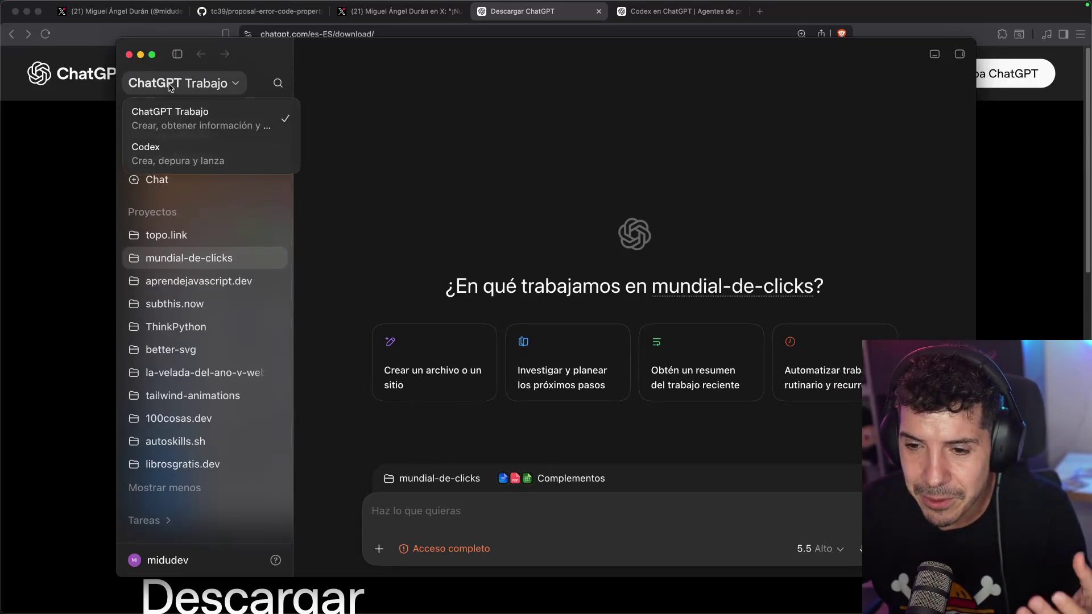
left_click(178, 153)
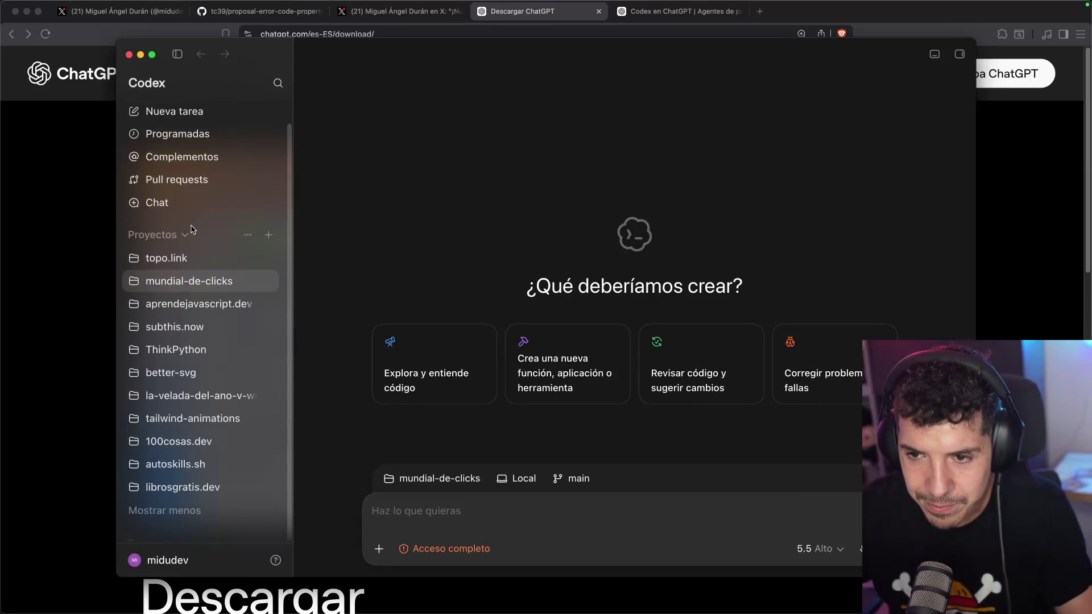
left_click(152, 83)
left_click(193, 120)
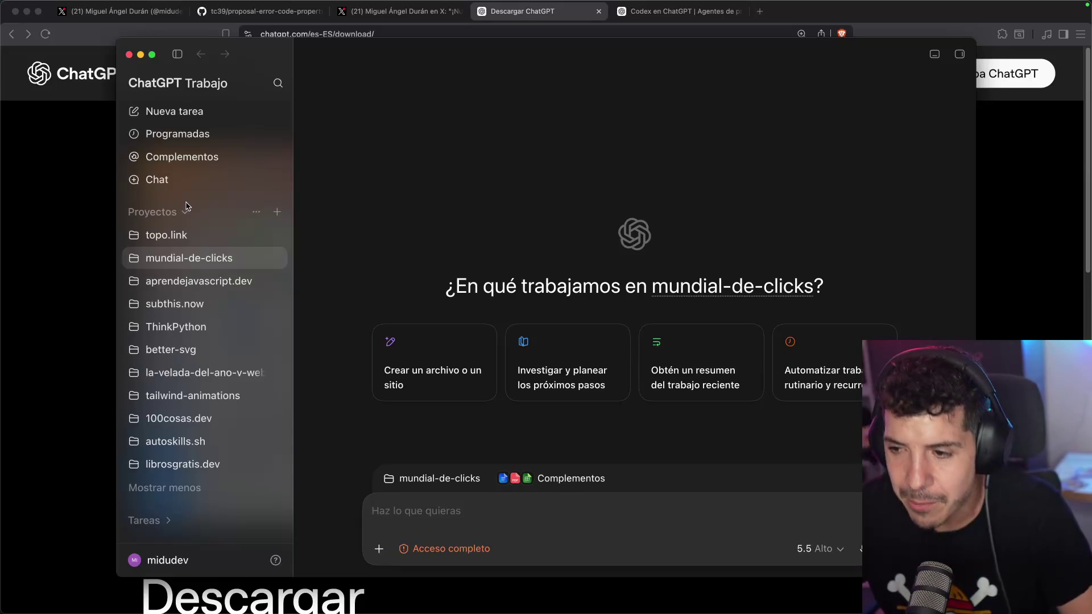
- Return to the ChatGPT desktop download page and look over its iOS and Android QR codes
left_click(83, 161)
scroll(360, 212, "down", 4)
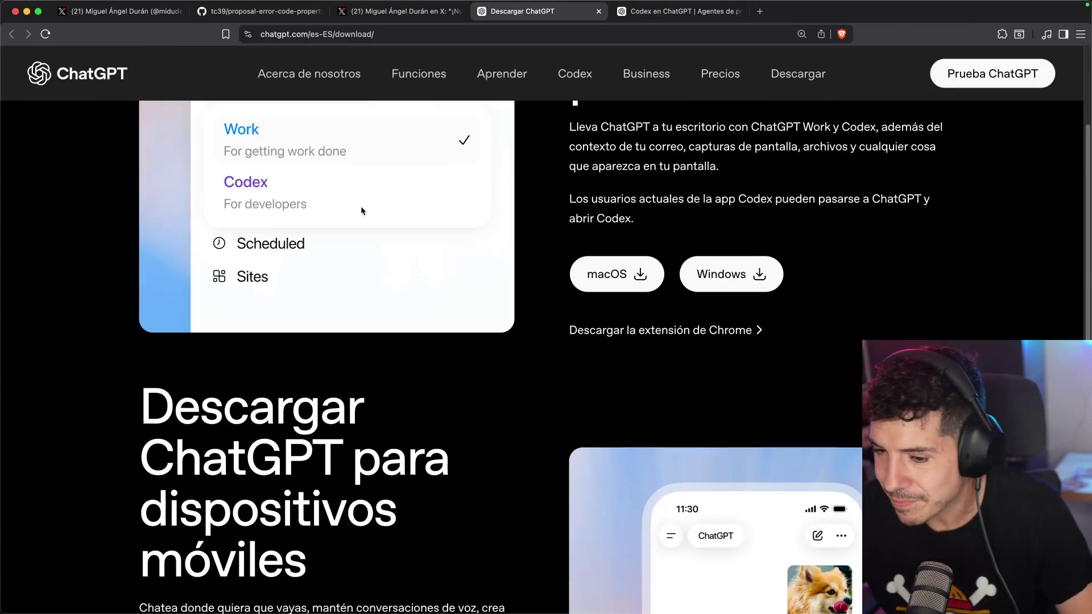
scroll(360, 211, "down", 12)
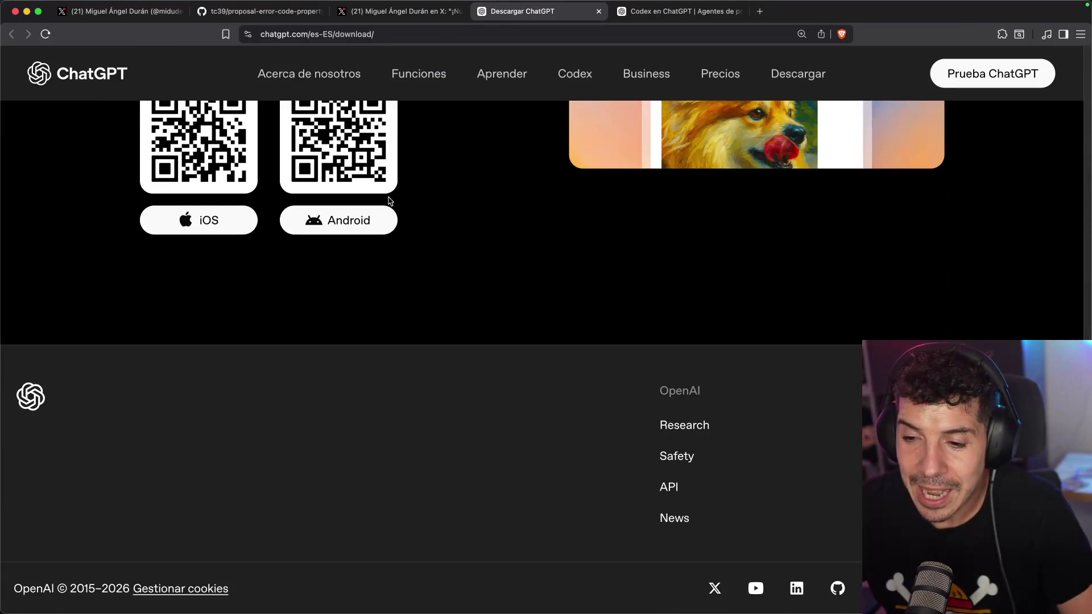
scroll(384, 200, "up", 15)
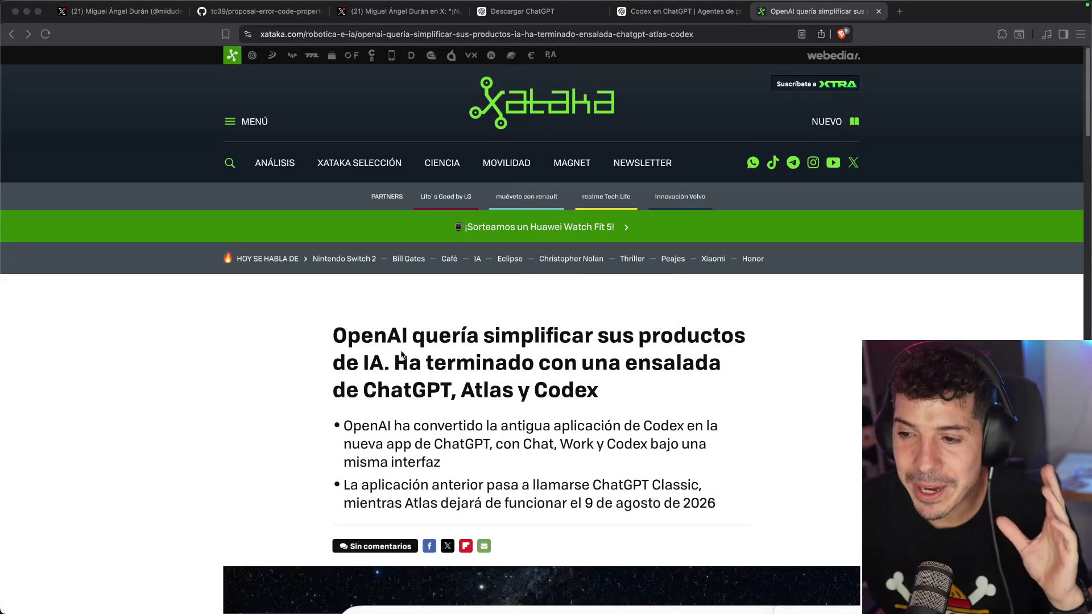
- Read the Xataka article on merging ChatGPT, Atlas and Codex, highlighting Atlas's 9 August 2026 shutdown
left_click(360, 339)
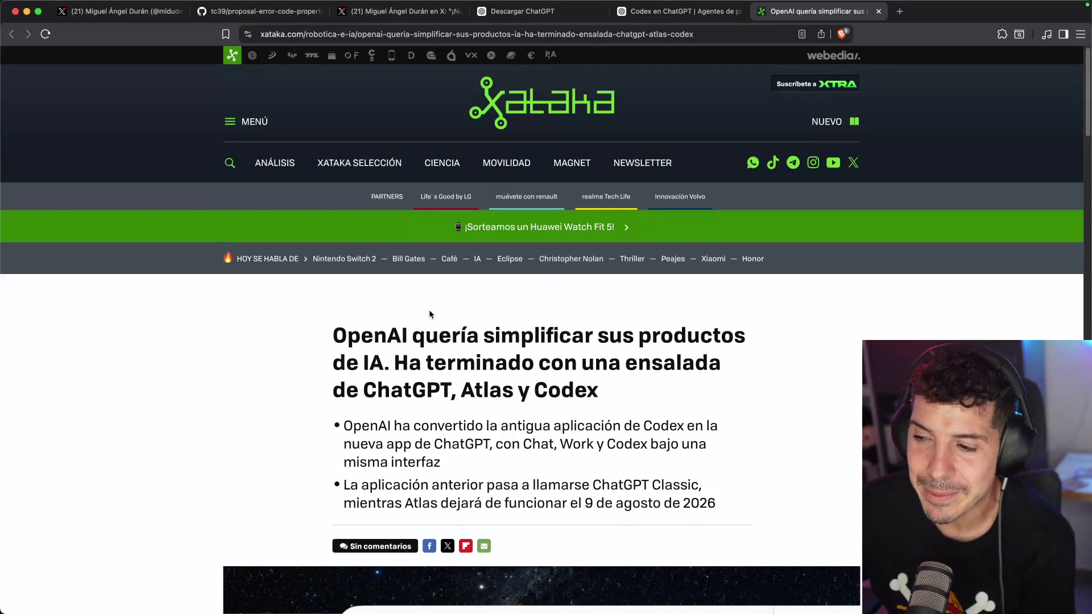
scroll(428, 310, "down", 5)
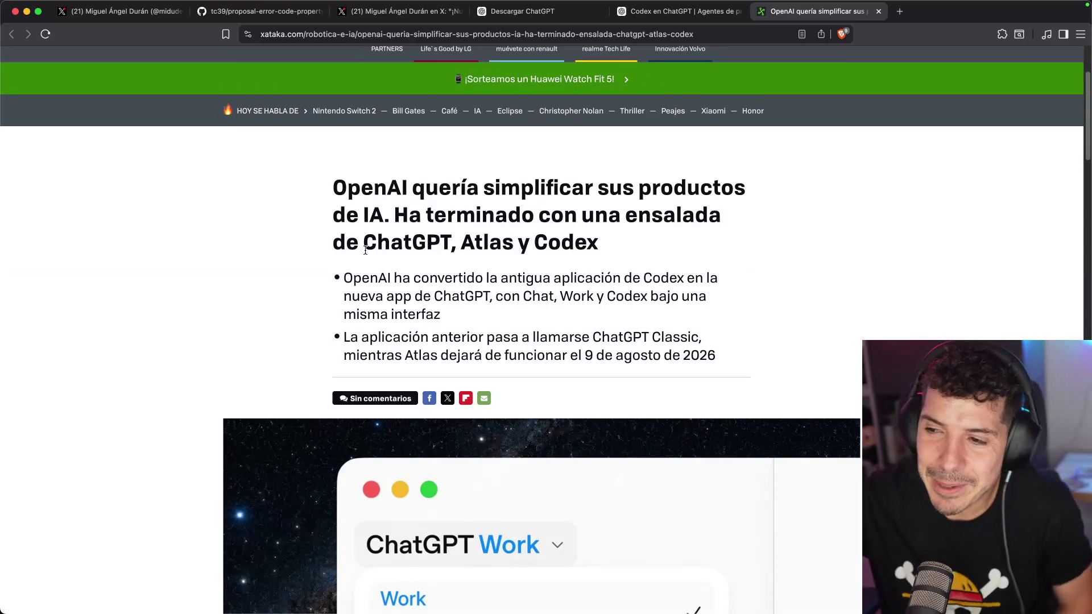
scroll(369, 250, "down", 5)
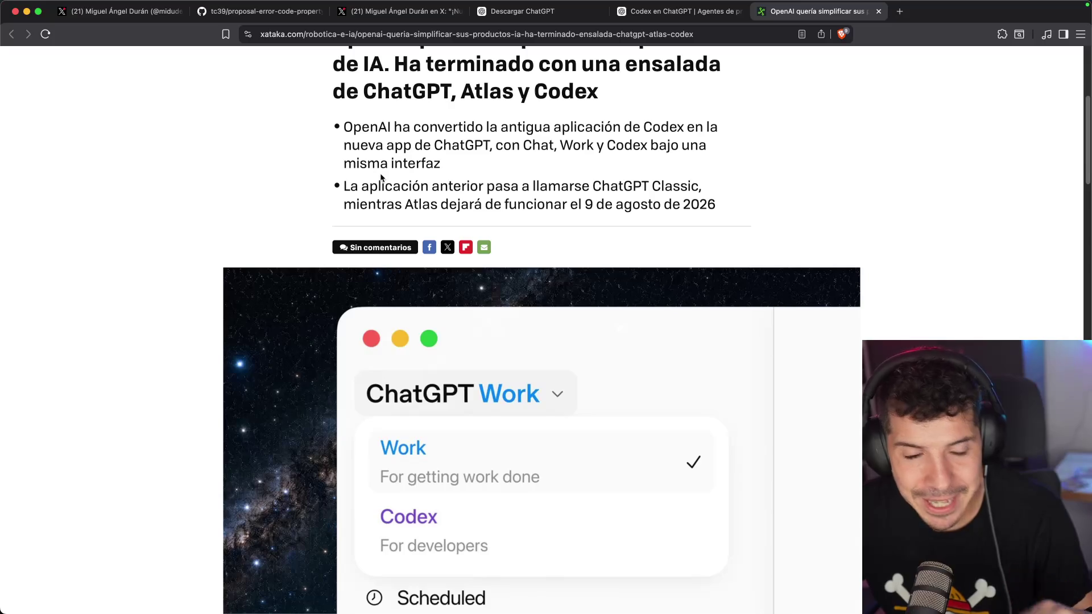
scroll(479, 444, "down", 5)
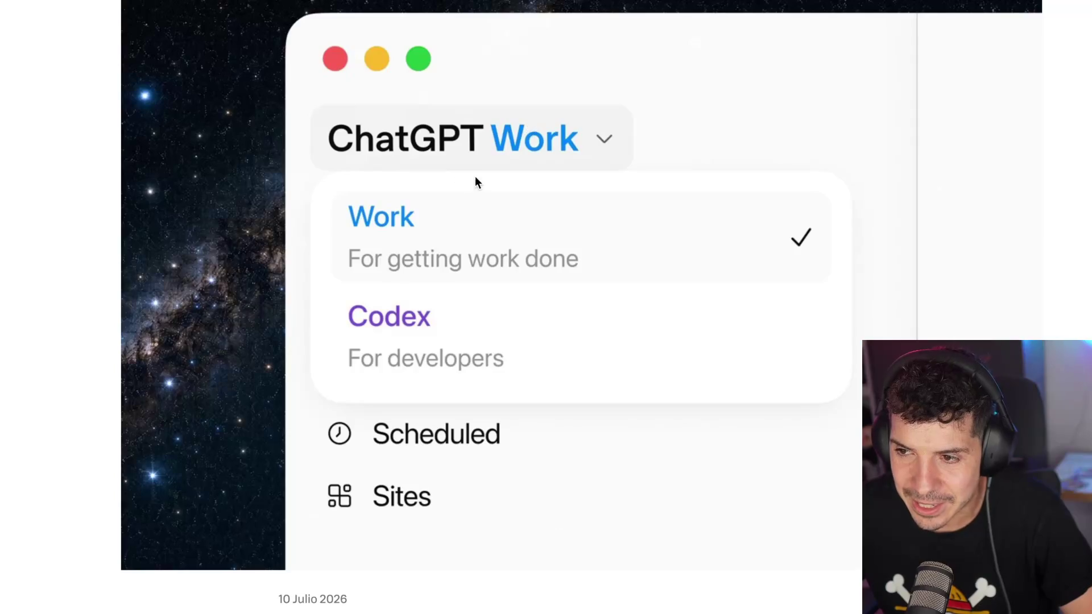
scroll(494, 229, "up", 5)
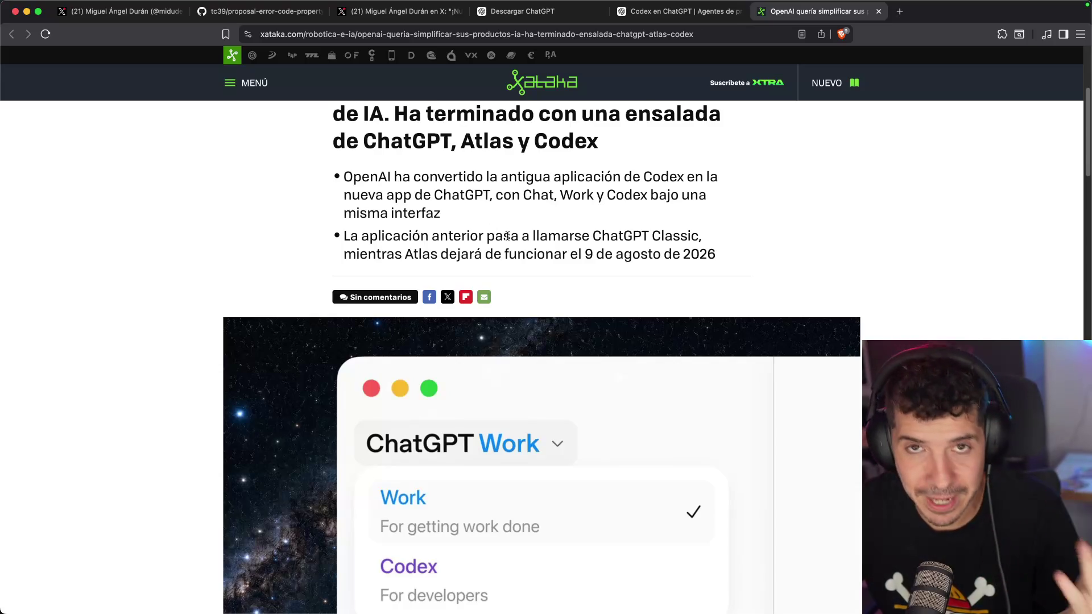
scroll(509, 233, "down", 5)
scroll(513, 230, "up", 3)
left_click_drag(449, 195, 698, 196)
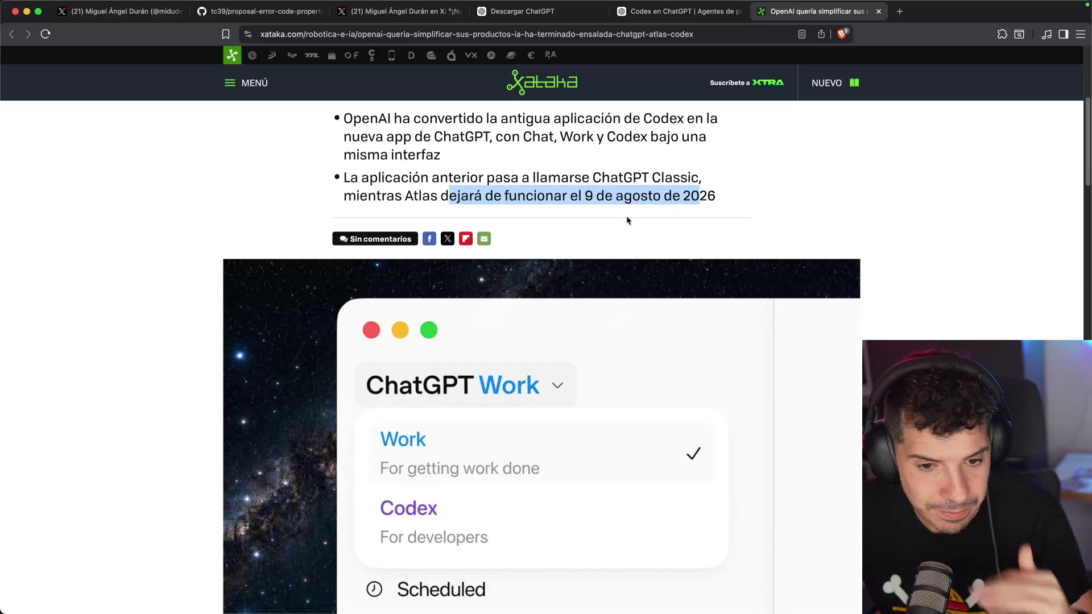
scroll(627, 216, "down", 11)
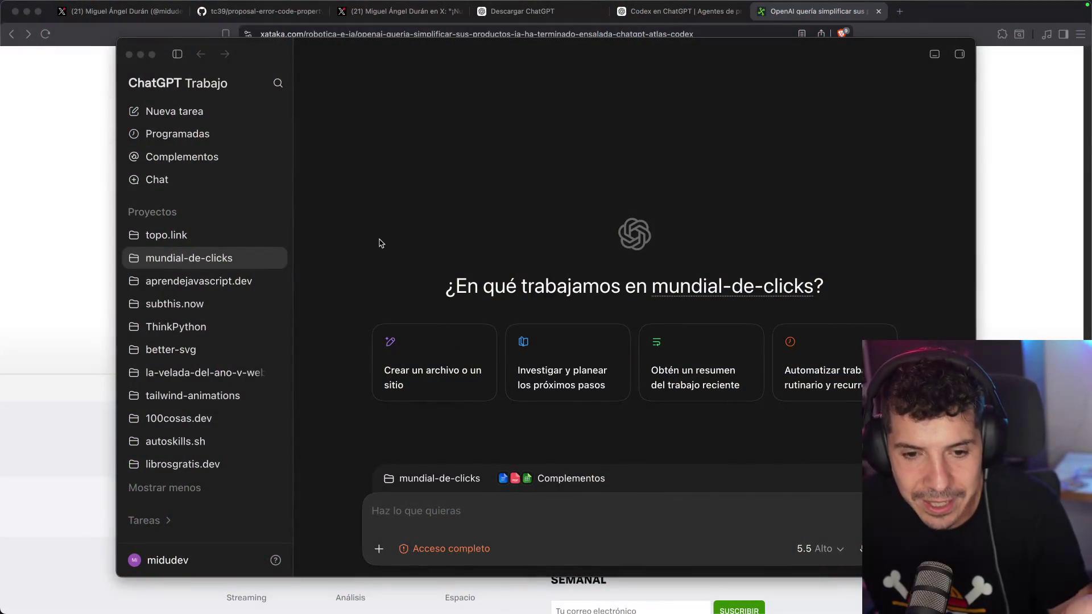
- Switch to the ChatGPT Trabajo workspace and show the model list with 5.6 Sol, Terra and Luna
left_click(196, 95)
left_click(196, 94)
left_click(190, 154)
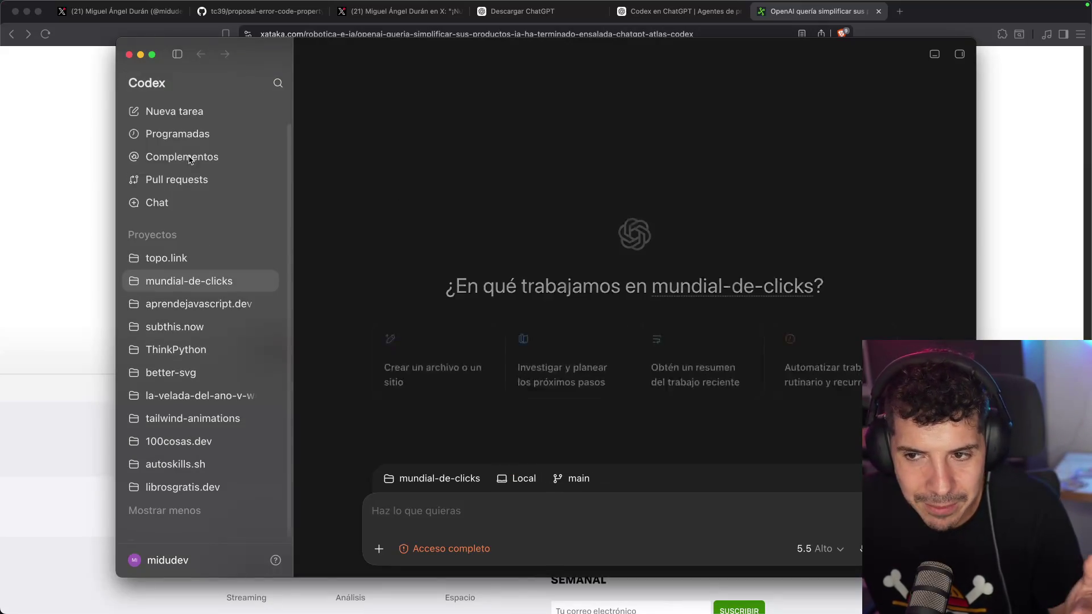
left_click(174, 81)
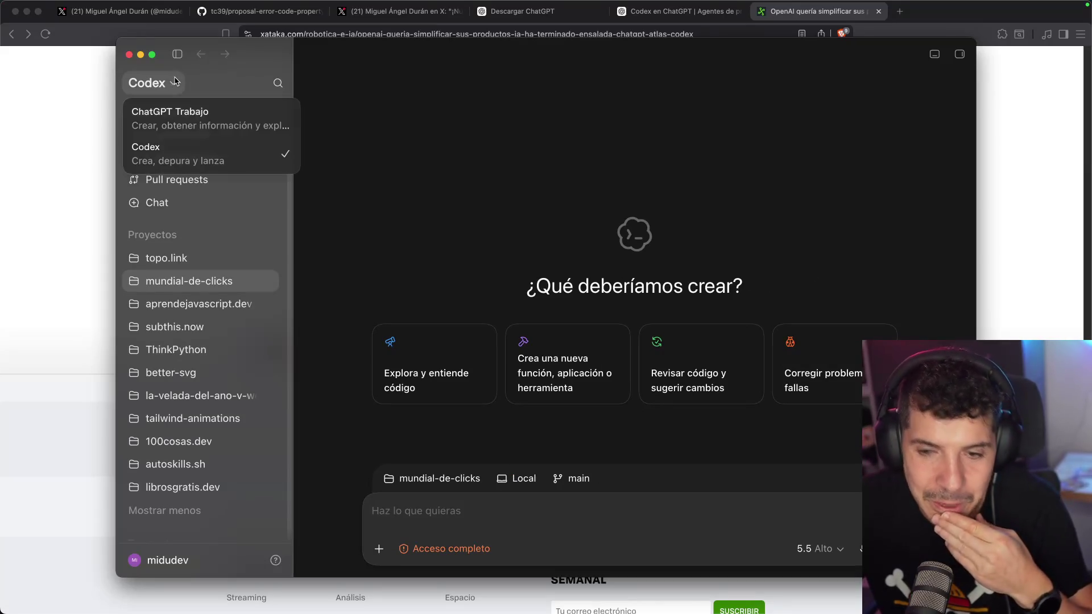
left_click(189, 115)
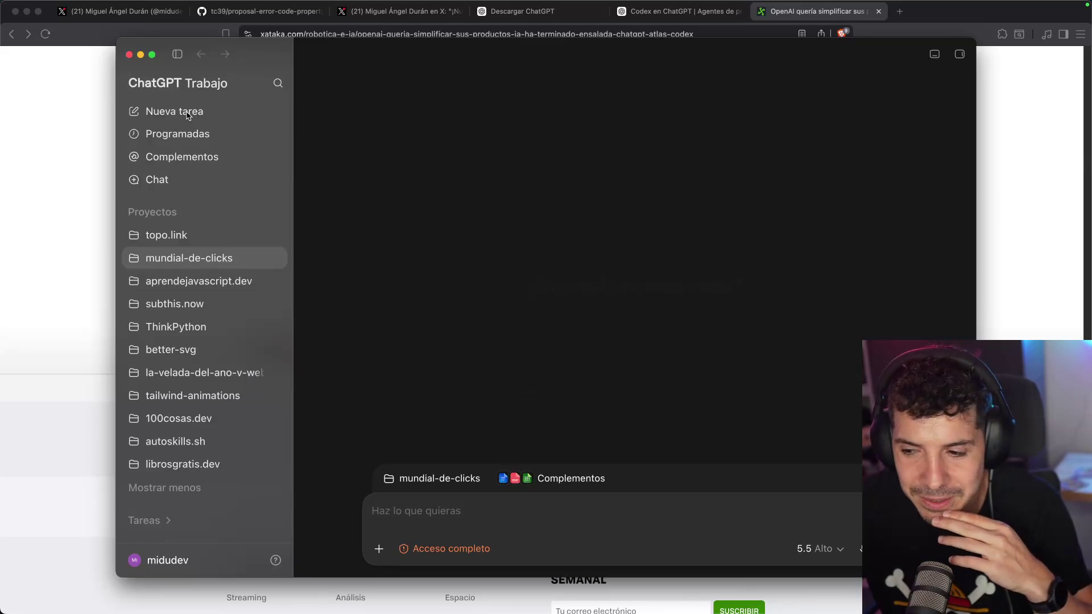
left_click(815, 548)
mouse_move(855, 458)
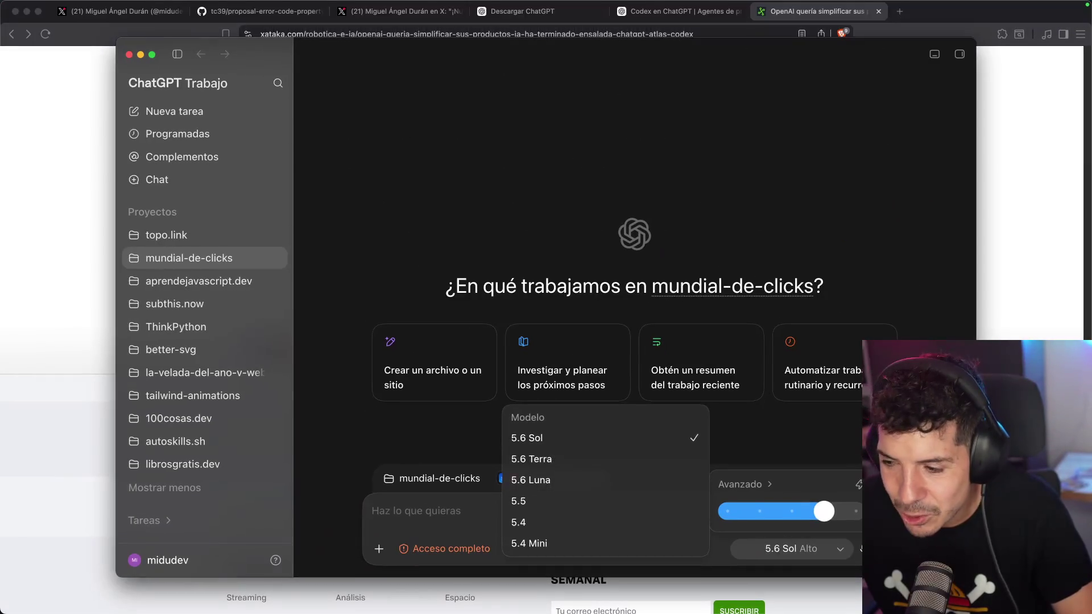
- Choose 5.6 Sol with Medio reasoning effort and start drafting the prompt
left_click(824, 511)
mouse_move(823, 511)
left_mouse_down()
mouse_move(739, 511)
mouse_move(862, 509)
mouse_move(585, 499)
mouse_move(811, 505)
mouse_move(737, 507)
left_mouse_up()
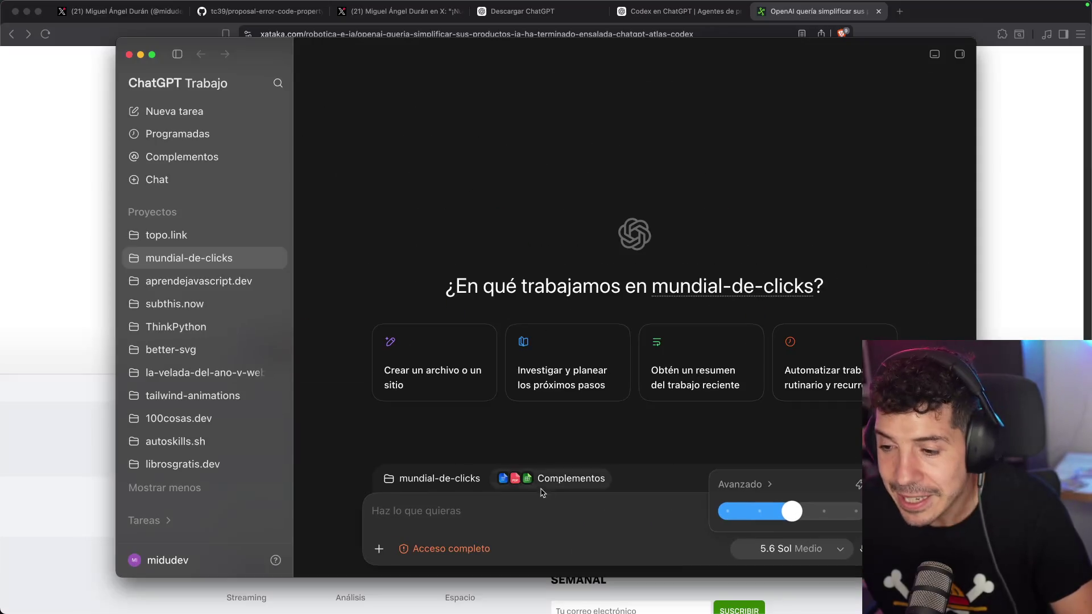
left_click(505, 517)
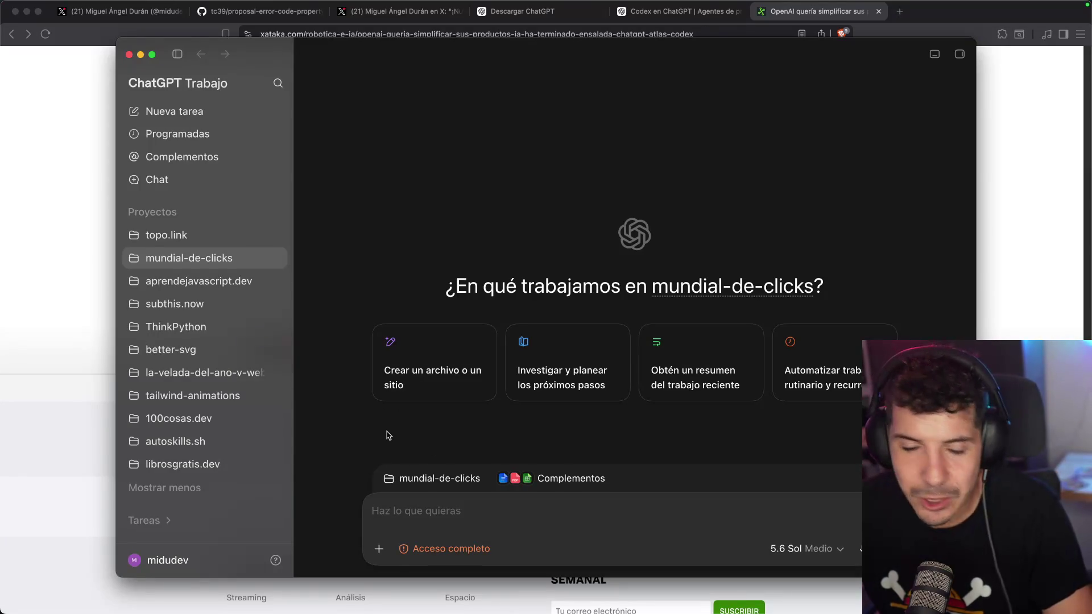
type("Cre")
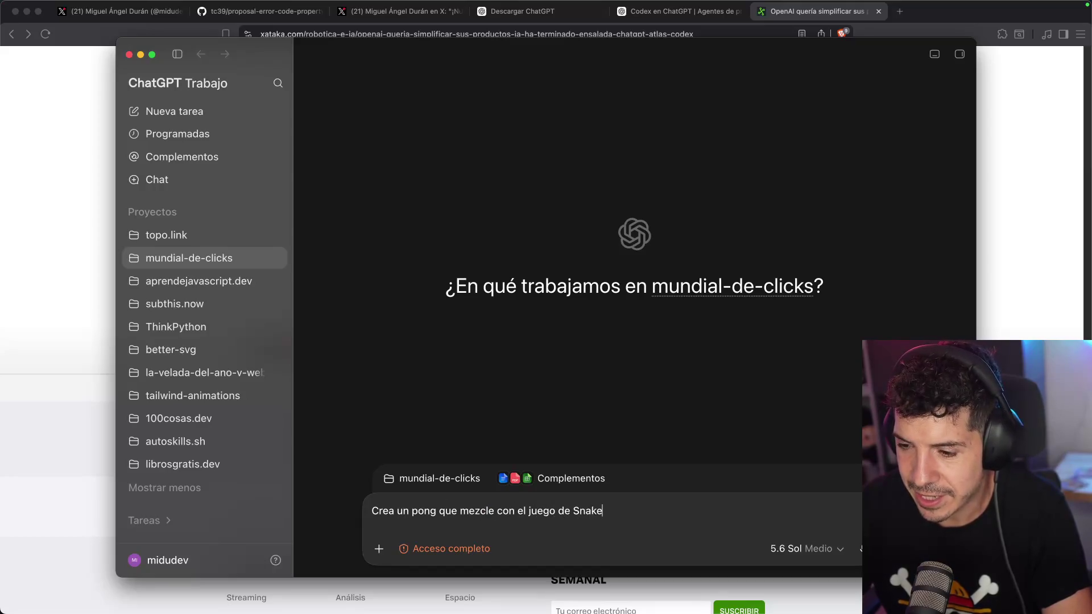
- Clear the drafted prompt and switch the app from ChatGPT Trabajo to Codex
key("super+a")
key("BackSpace")
left_click(178, 83)
left_click(147, 148)
- Send the task 'Crea un pong que mezcle con el juego de Snake'
left_click(471, 515)
type("Crea un pong que mezcle con el juego de Snake")
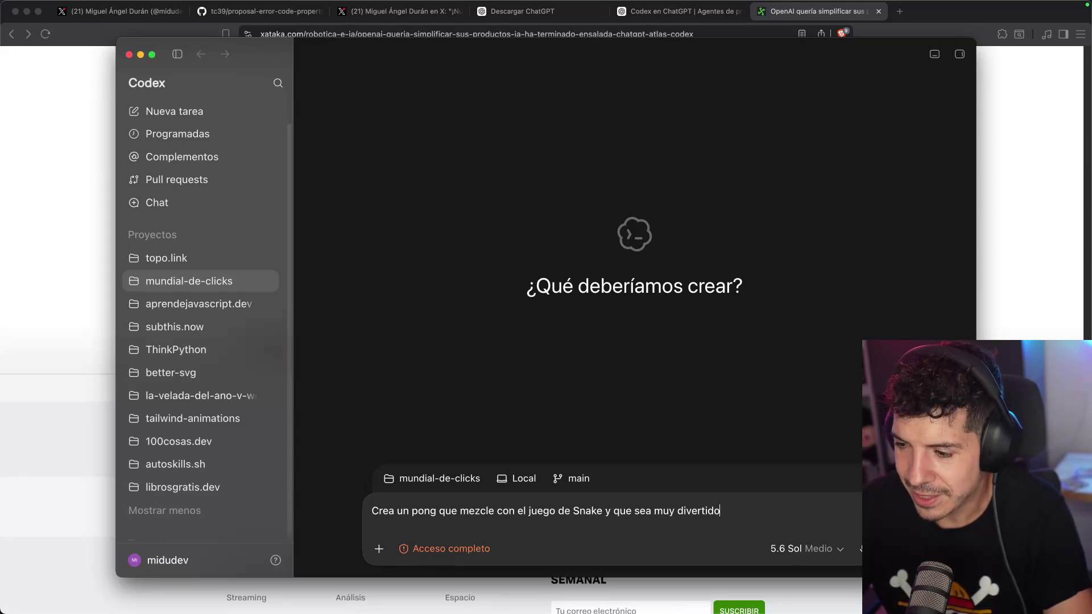
key("Return")
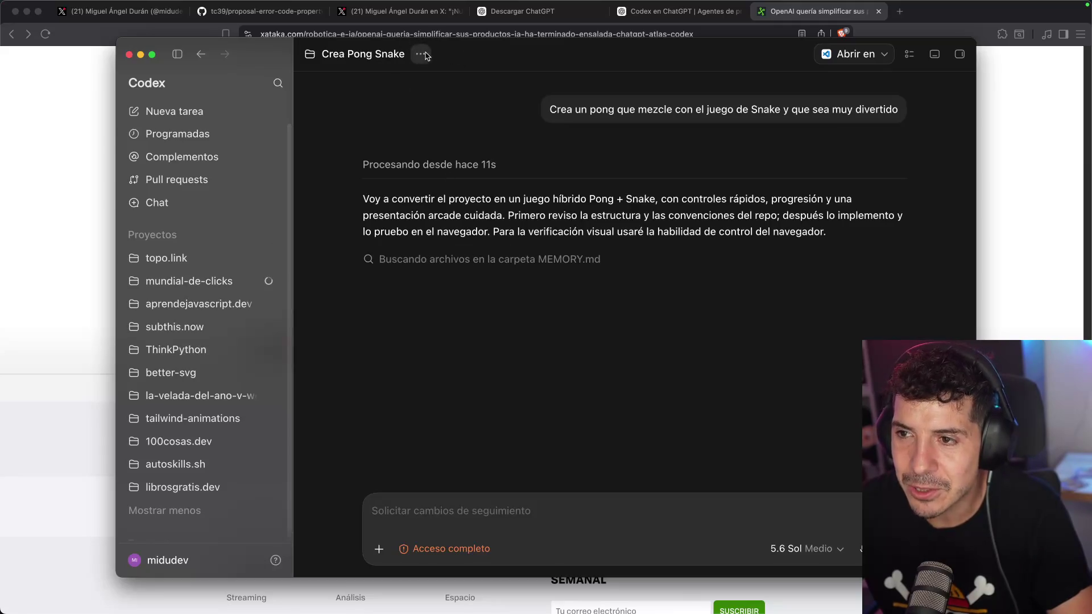
- Create an empty 'Snake + Pong' project from scratch and begin a new task prompt in it
mouse_move(250, 197)
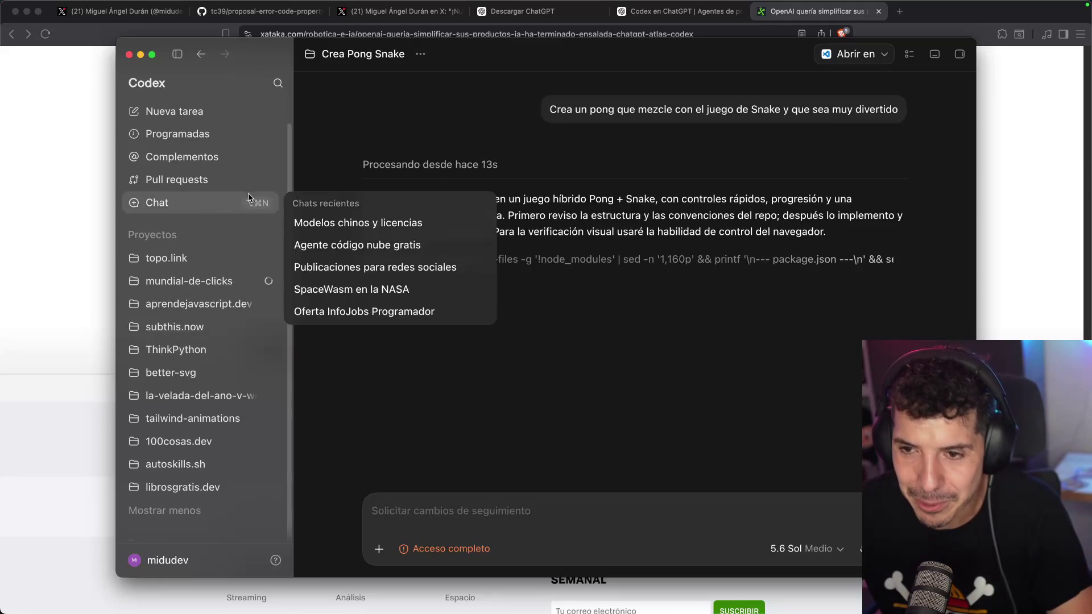
left_click(200, 113)
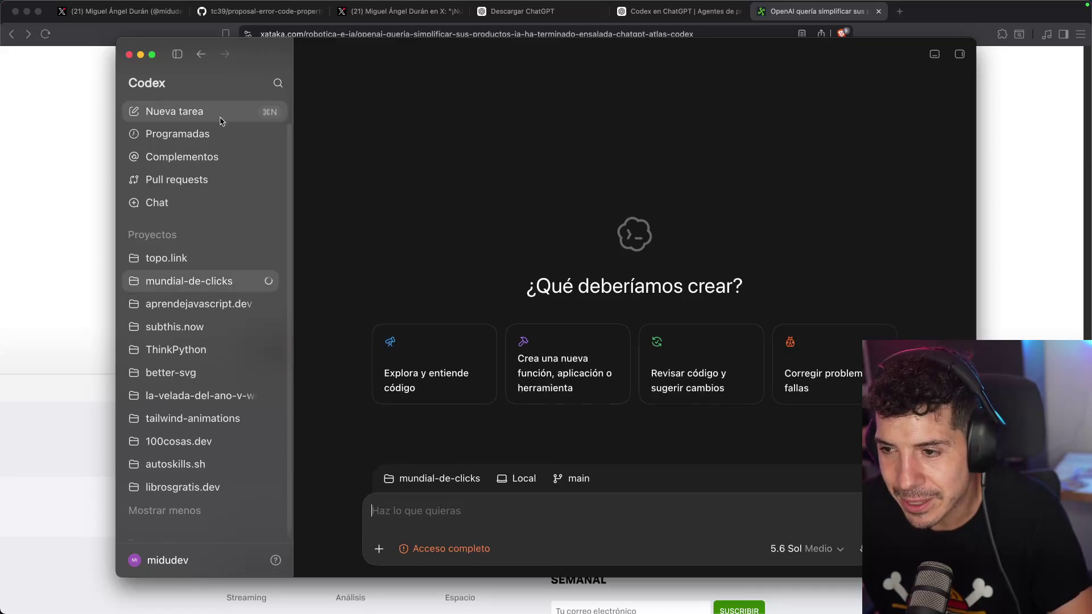
left_click(446, 477)
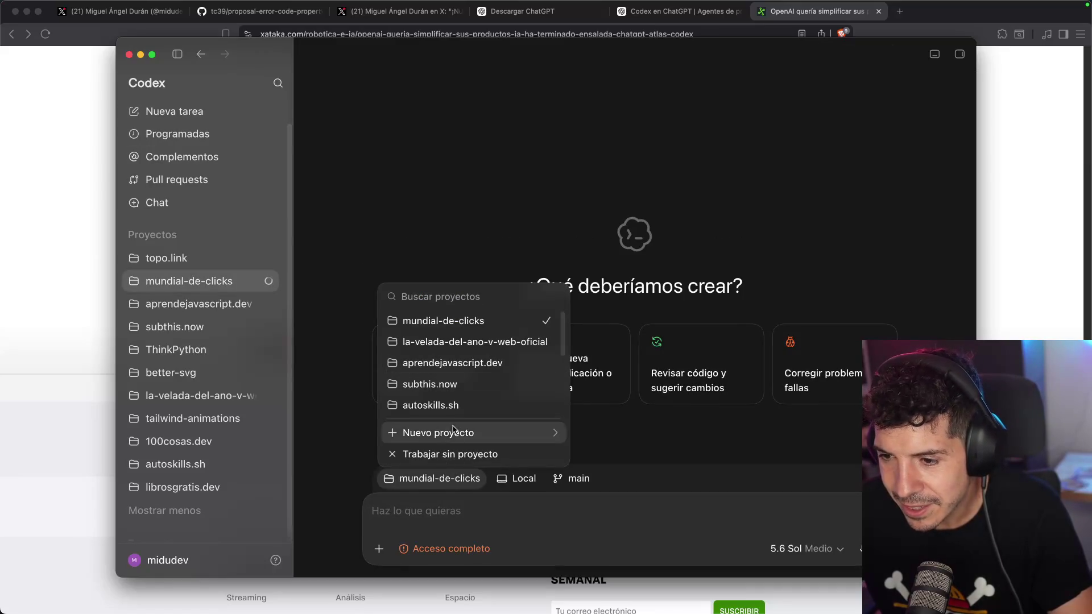
mouse_move(456, 431)
left_click(625, 435)
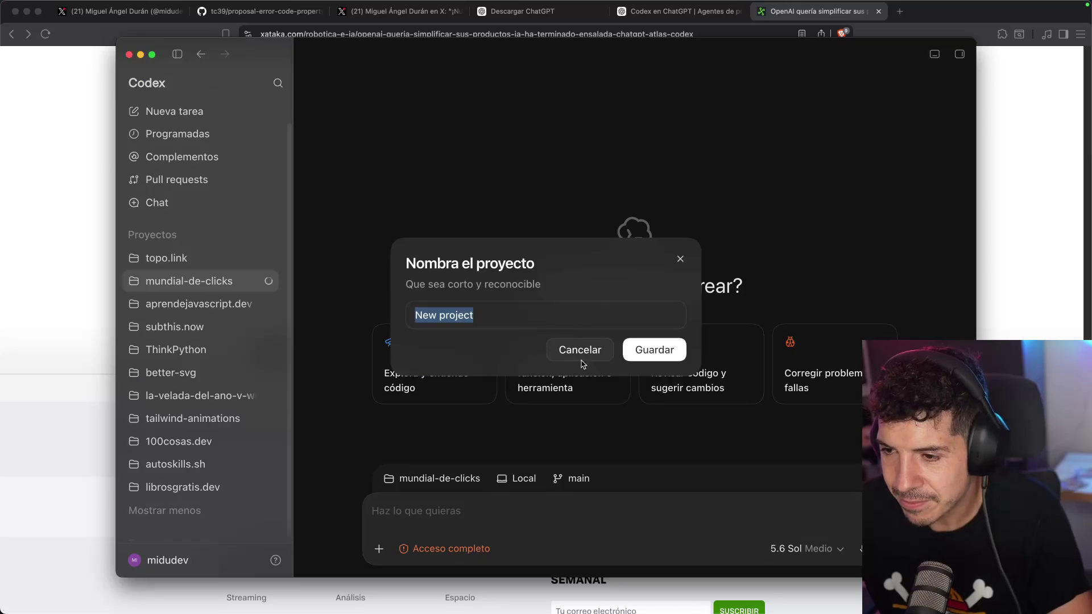
type("Snake + Pong")
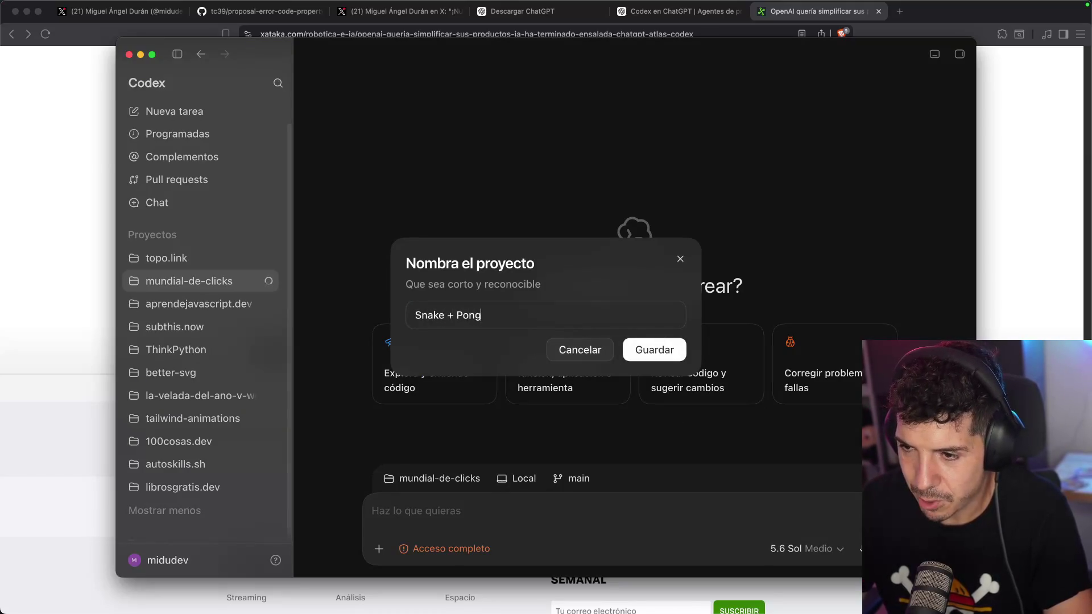
key("Return")
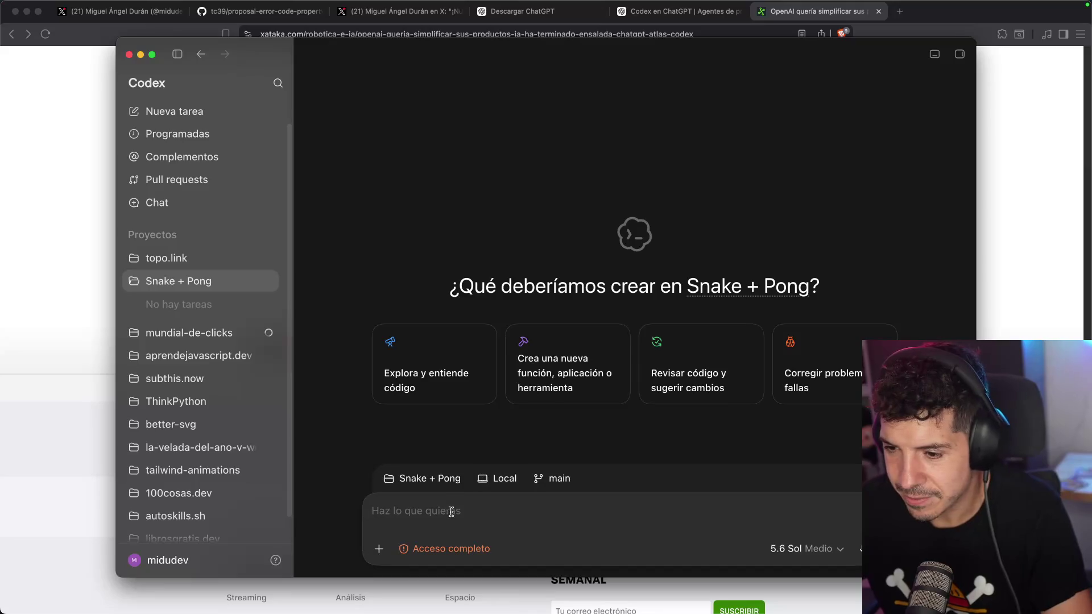
type("Cr")
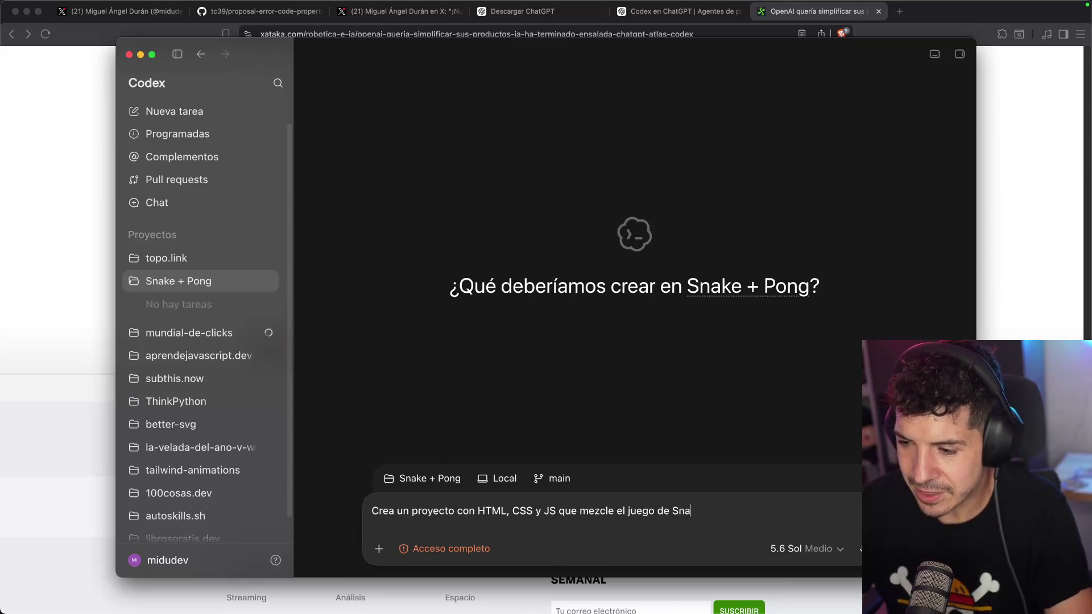
- Send the HTML/CSS/JS Snake-Pong request and compare progress of both tasks in the sidebar
key("Return")
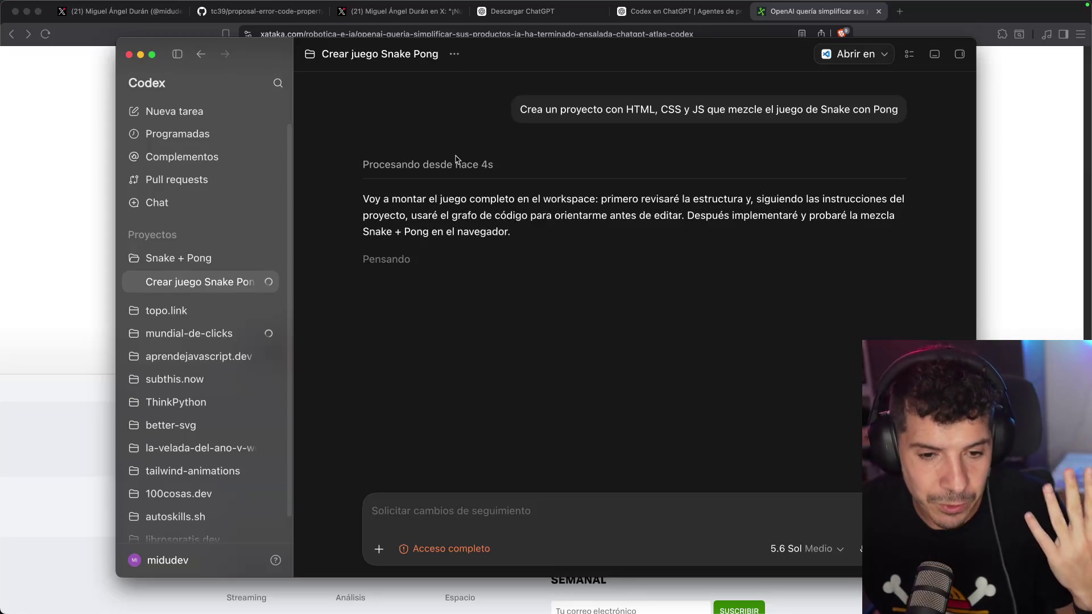
left_click(217, 338)
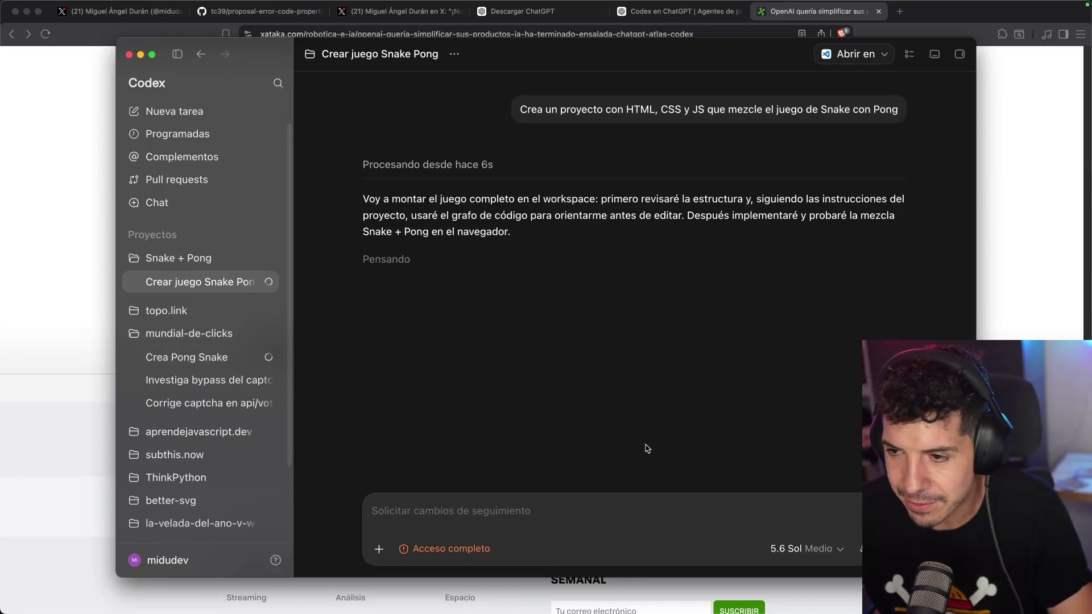
left_click(188, 357)
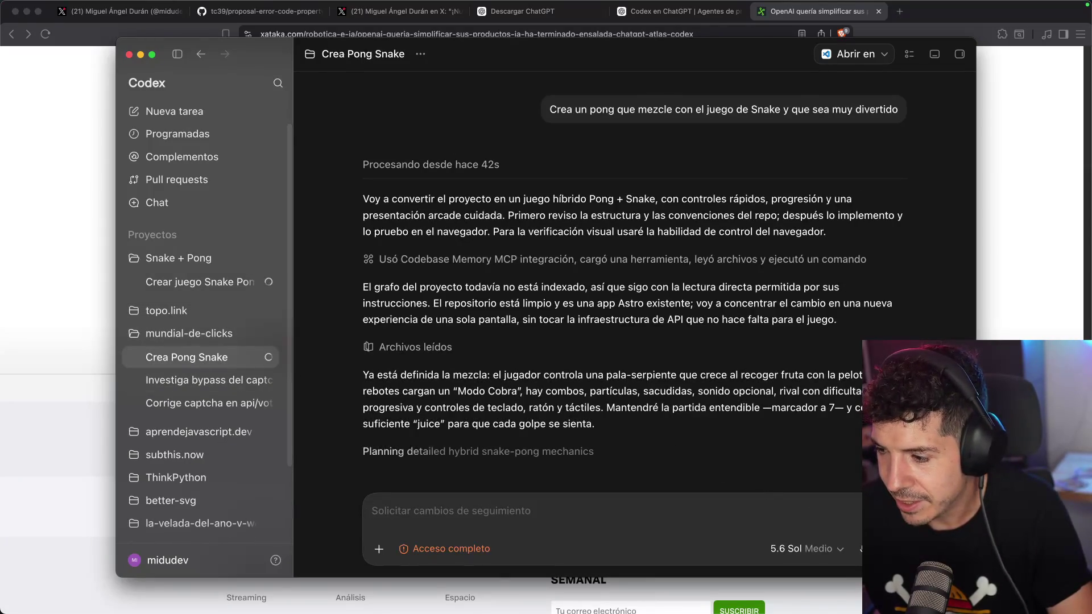
left_click(196, 282)
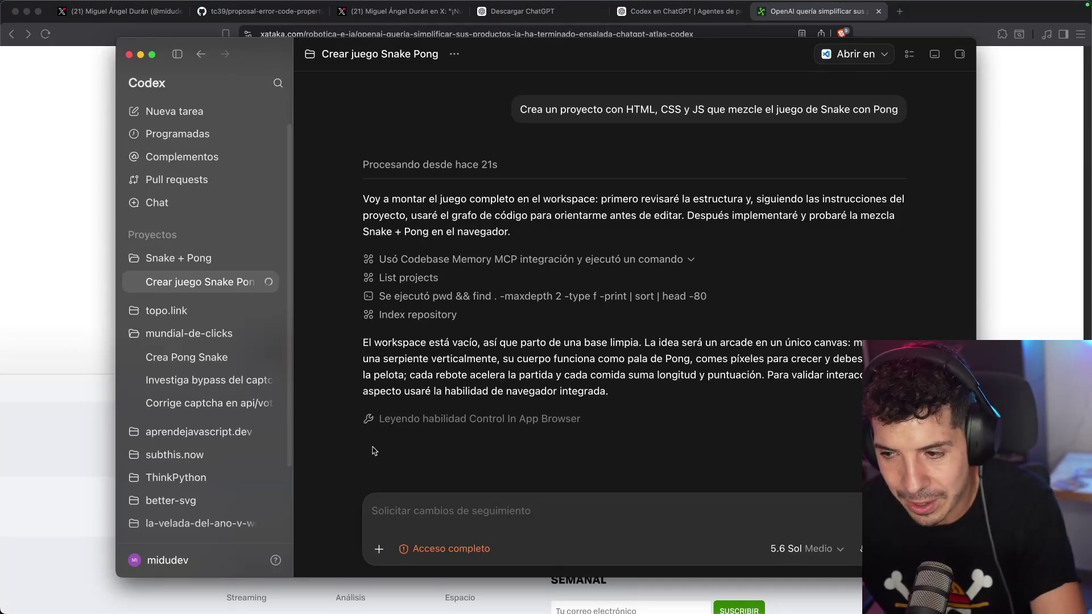
left_click_drag(499, 342, 633, 345)
left_click(632, 345)
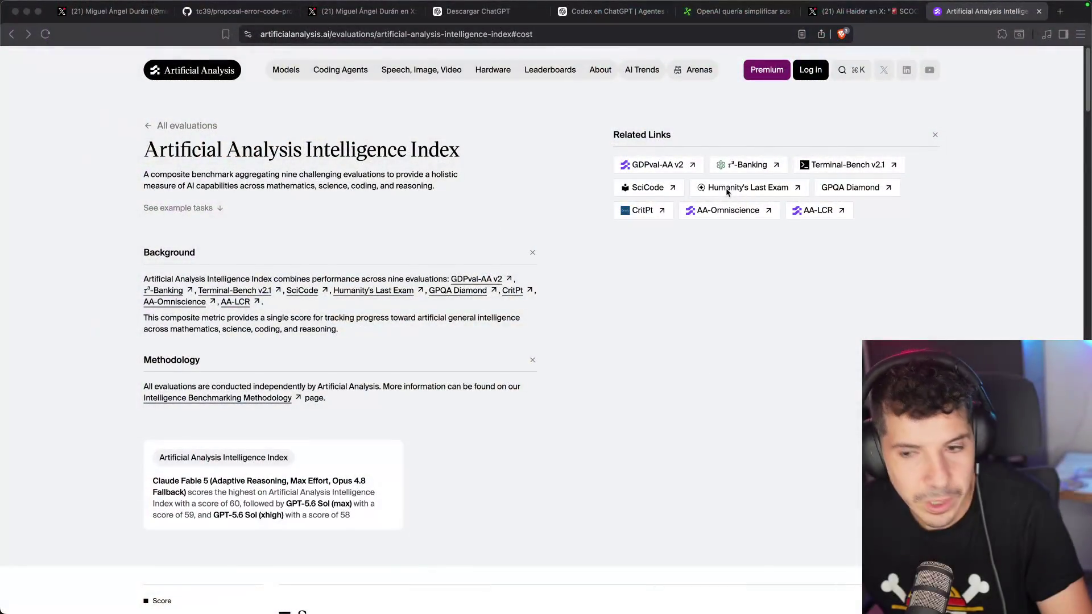
- View the Intelligence Index Score chart, led by Claude Fable 5 at 60, then return to Codex
scroll(520, 199, "down", 10)
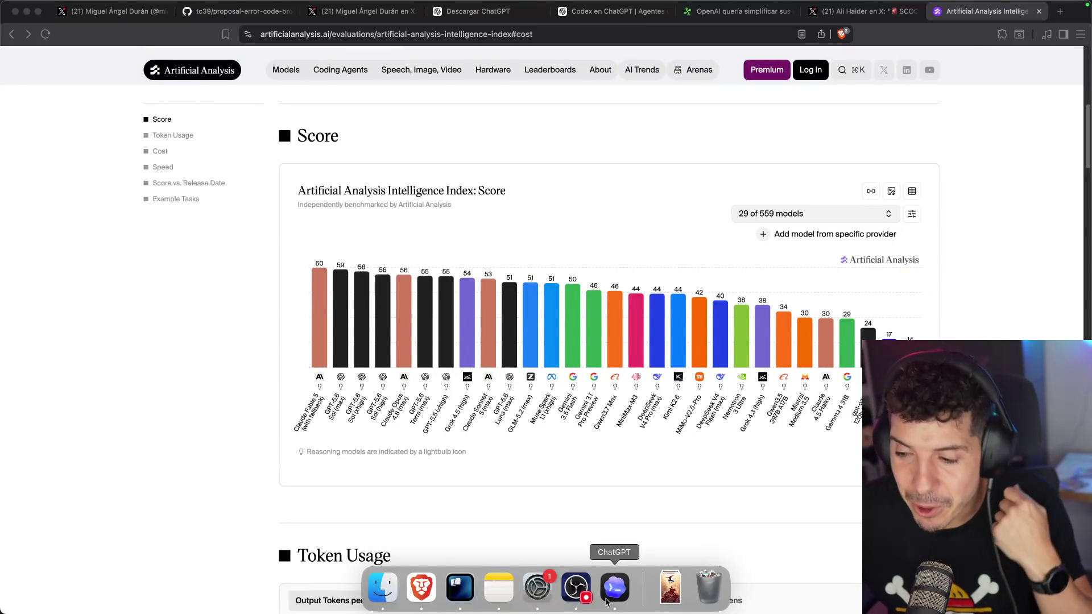
left_click(612, 599)
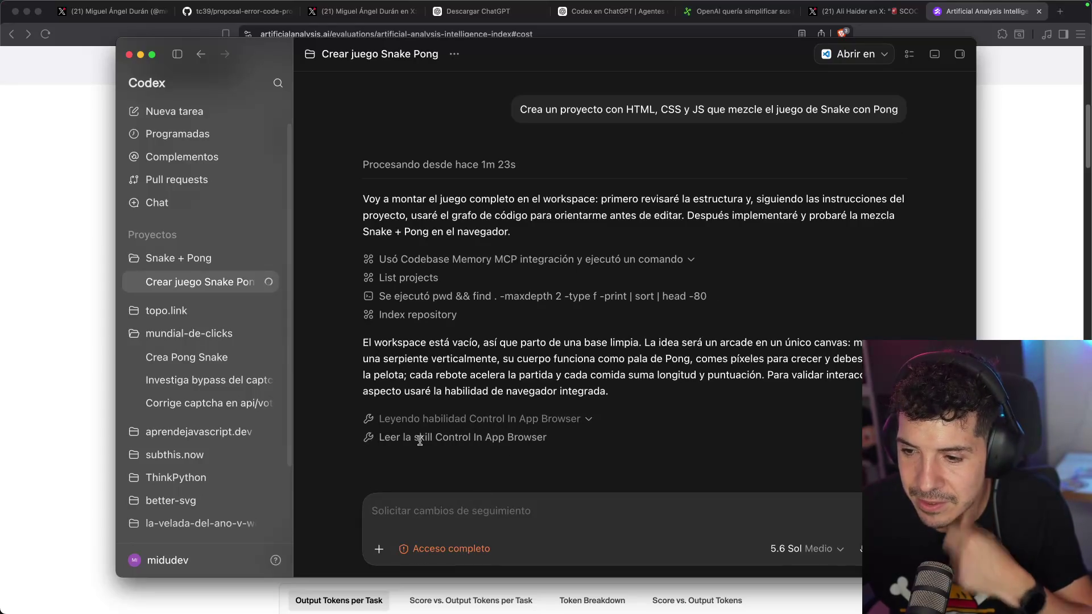
- Clear stray characters from the follow-up box and expand the in-app browser skill step
type("<<<<<<<<")
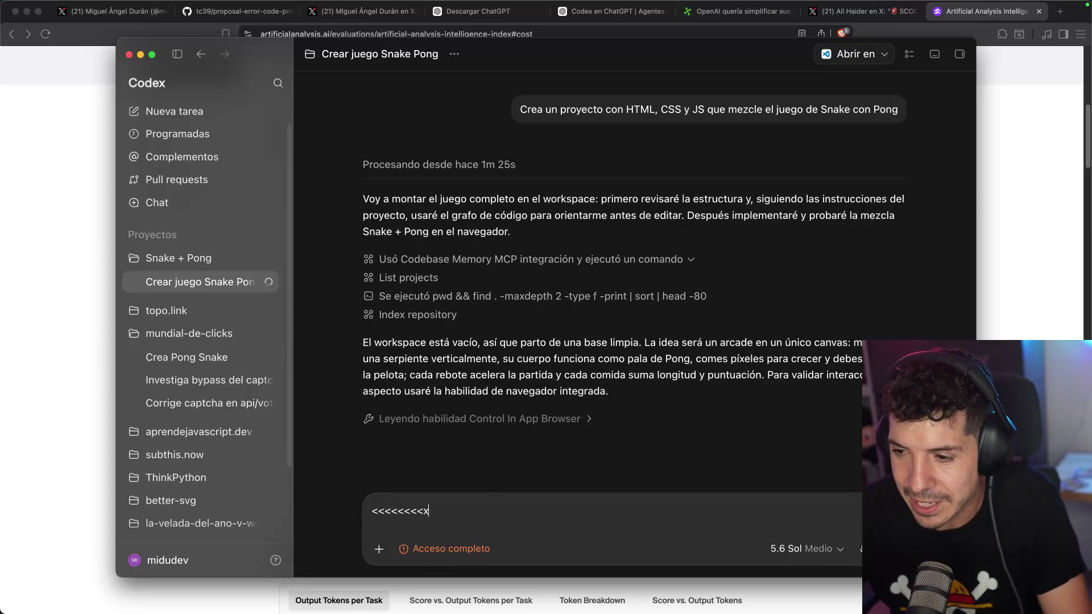
key("super+BackSpace")
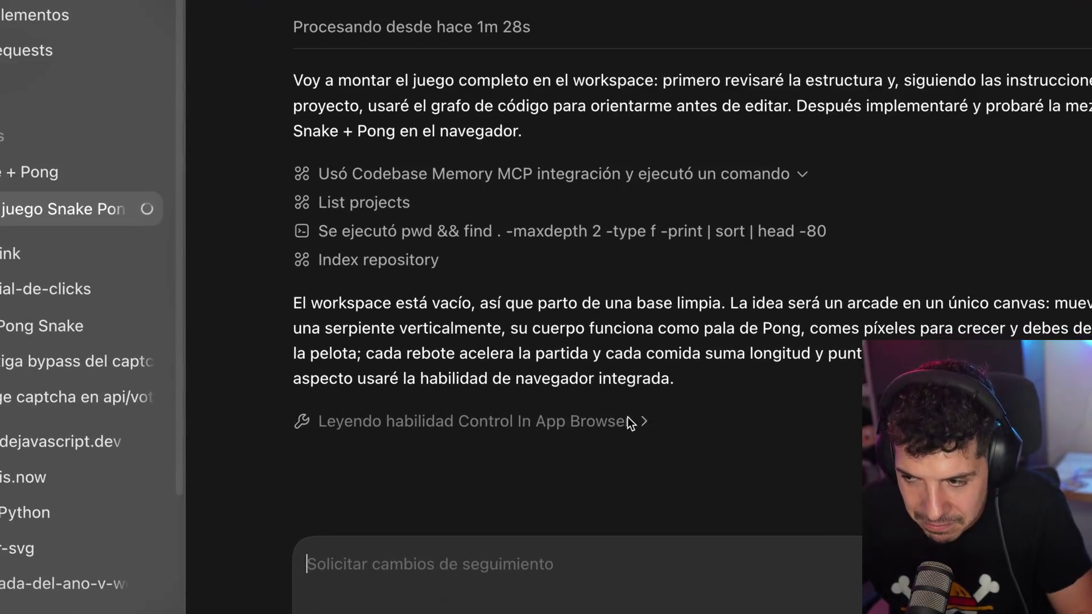
left_click(591, 419)
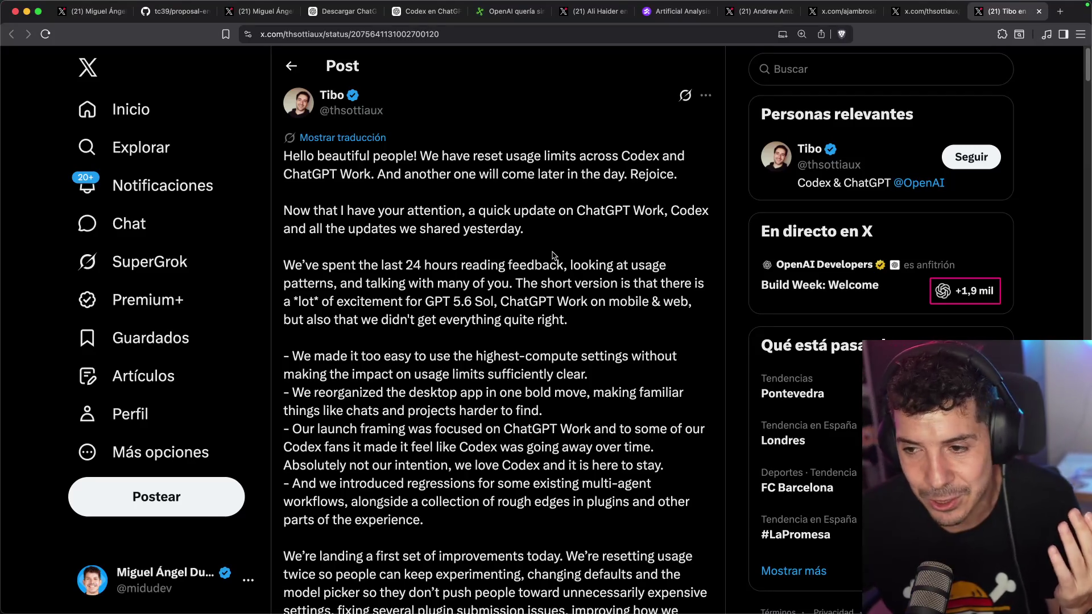
scroll(555, 249, "down", 1)
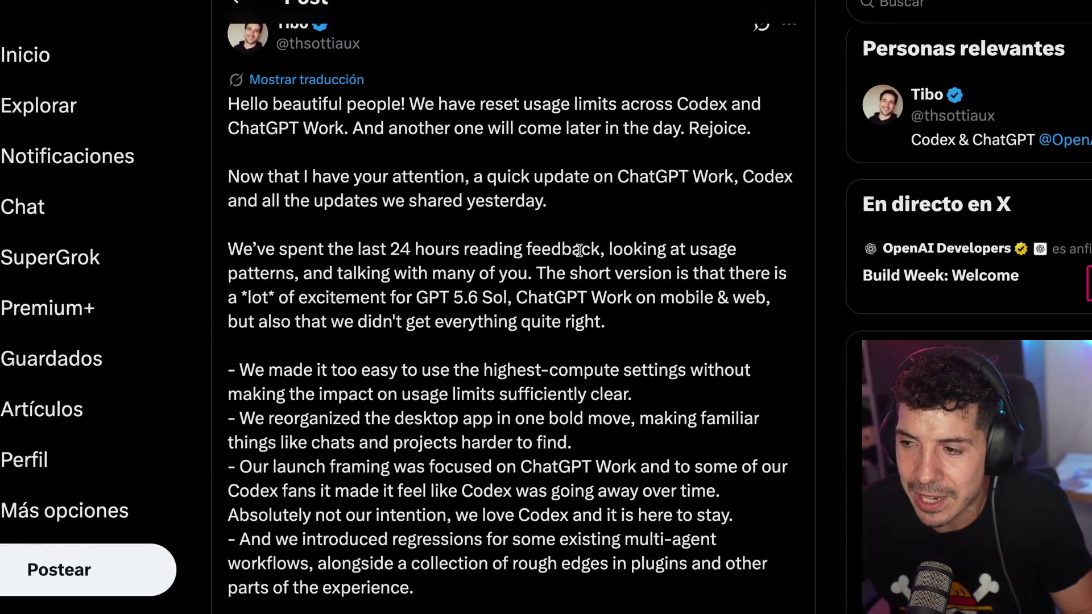
left_click_drag(237, 265, 438, 274)
left_click(435, 274)
left_click(438, 274)
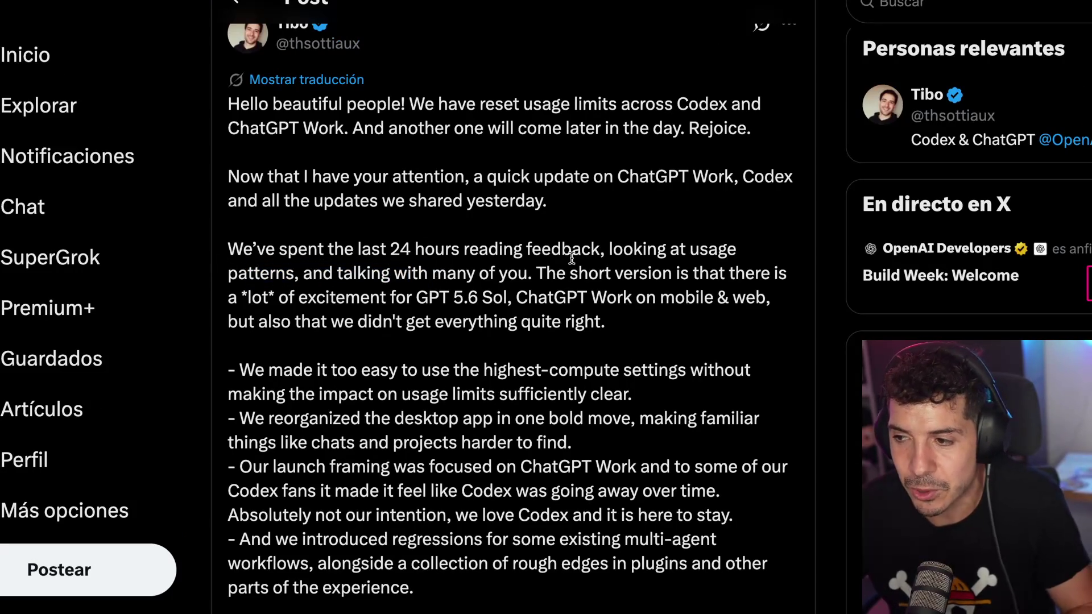
left_click_drag(632, 274, 659, 275)
left_click(664, 278)
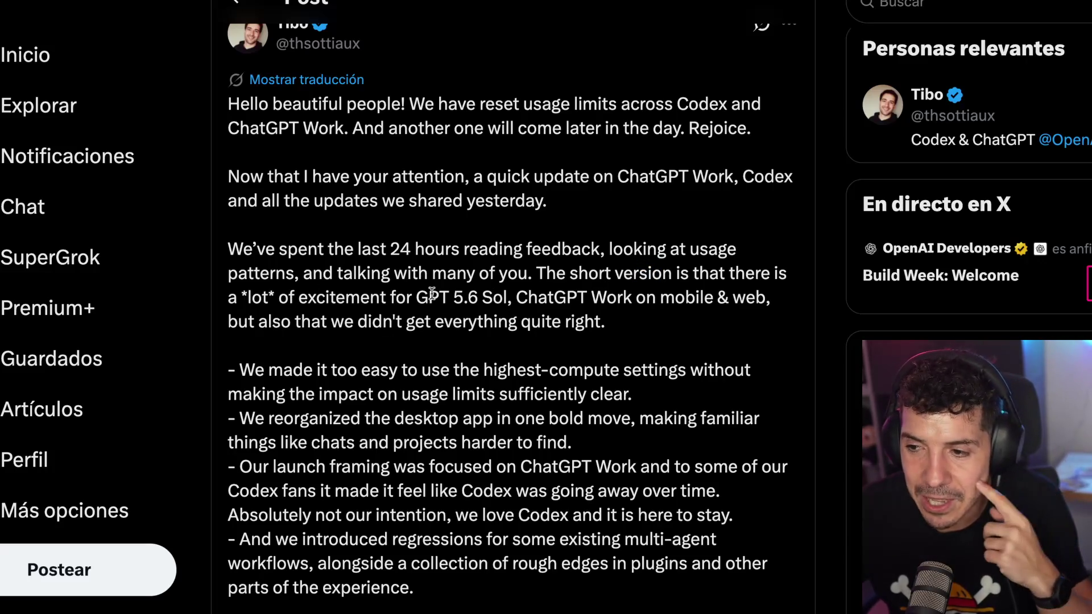
left_click_drag(534, 298, 653, 299)
left_click(551, 301)
scroll(395, 318, "down", 3)
mouse_move(231, 186)
left_mouse_down()
mouse_move(333, 250)
mouse_move(659, 536)
left_mouse_up()
left_click(589, 450)
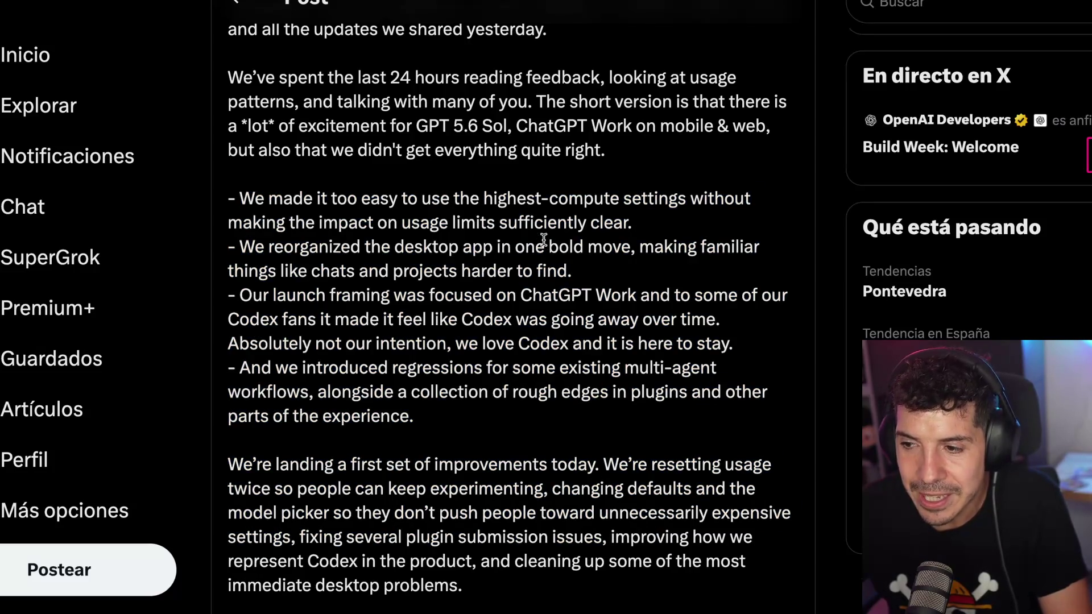
scroll(543, 239, "down", 8)
scroll(543, 239, "down", 2)
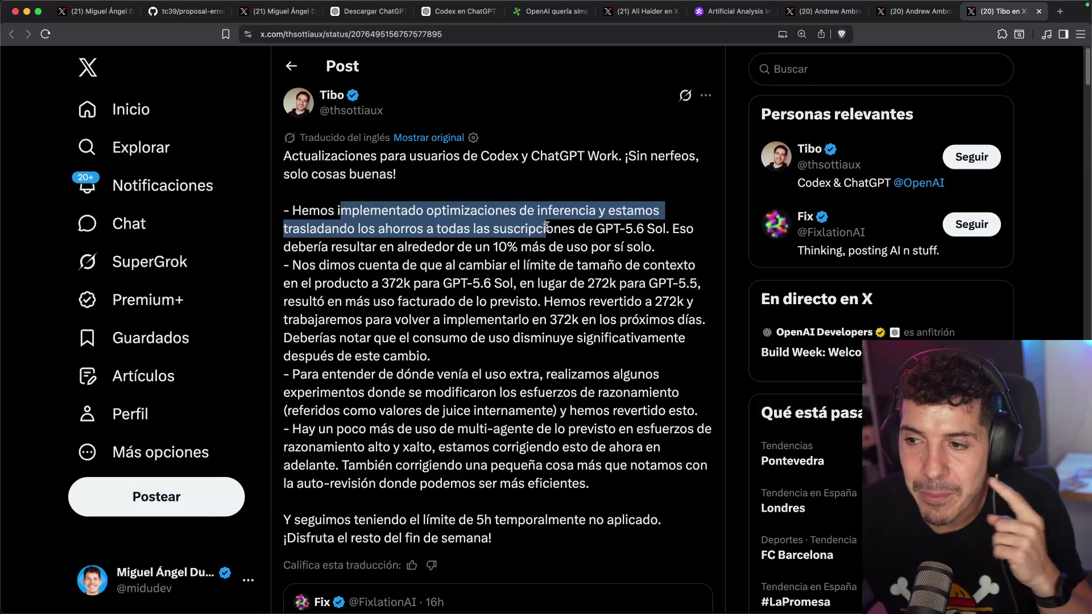
mouse_move(546, 226)
left_mouse_down()
mouse_move(594, 212)
mouse_move(577, 211)
left_mouse_up()
left_click(301, 244)
left_click_drag(316, 229, 662, 227)
left_click(307, 245)
double_click(330, 244)
left_click_drag(330, 243, 658, 246)
left_click(664, 250)
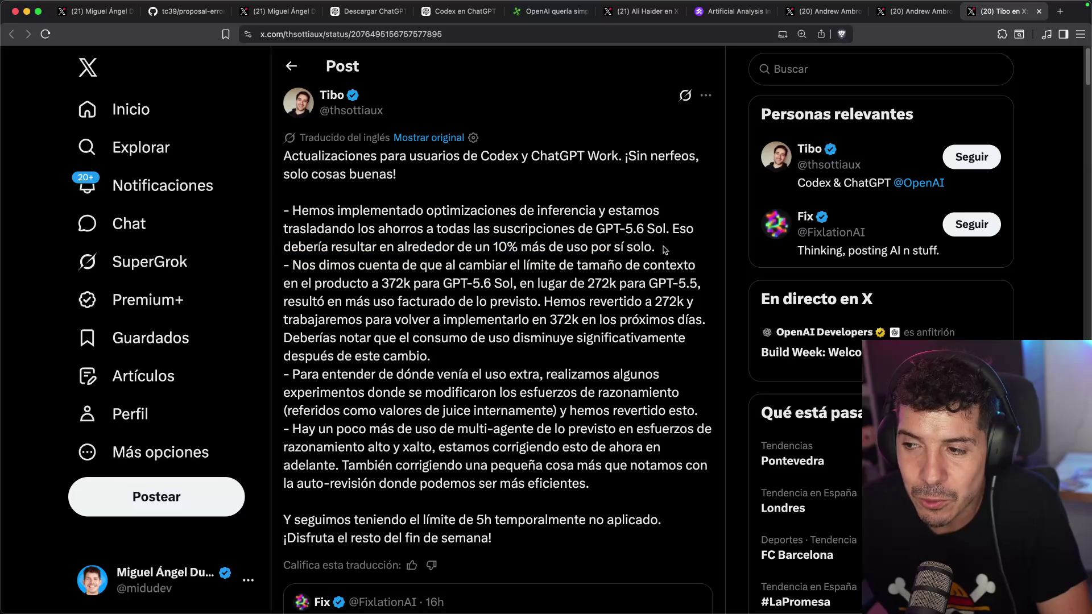
mouse_move(468, 269)
left_mouse_down()
mouse_move(645, 267)
mouse_move(351, 282)
mouse_move(636, 277)
left_mouse_up()
left_click_drag(364, 301, 522, 301)
left_click(522, 301)
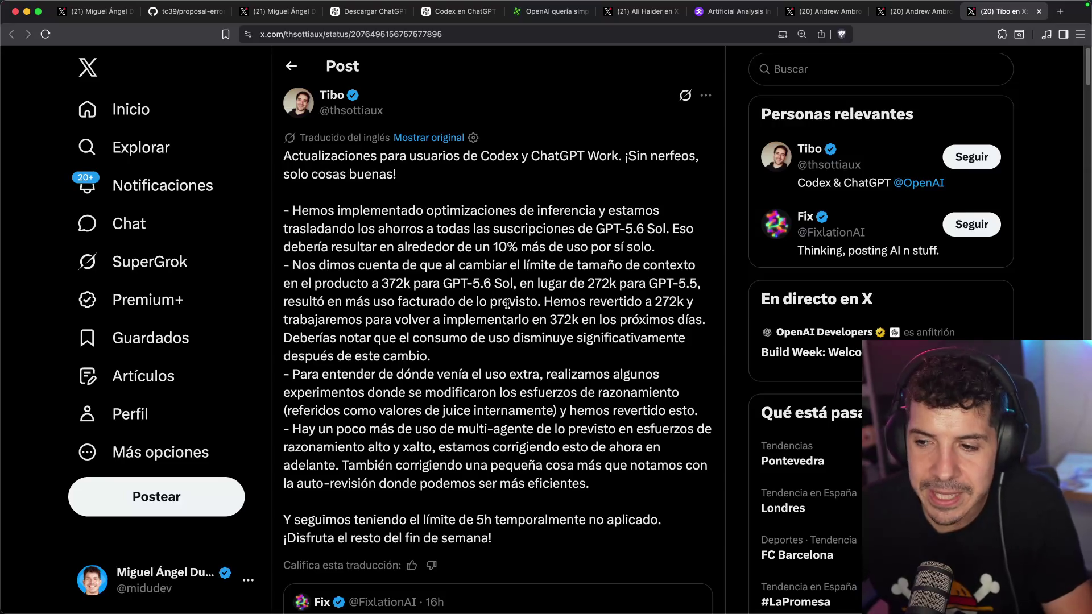
left_click_drag(348, 336, 558, 330)
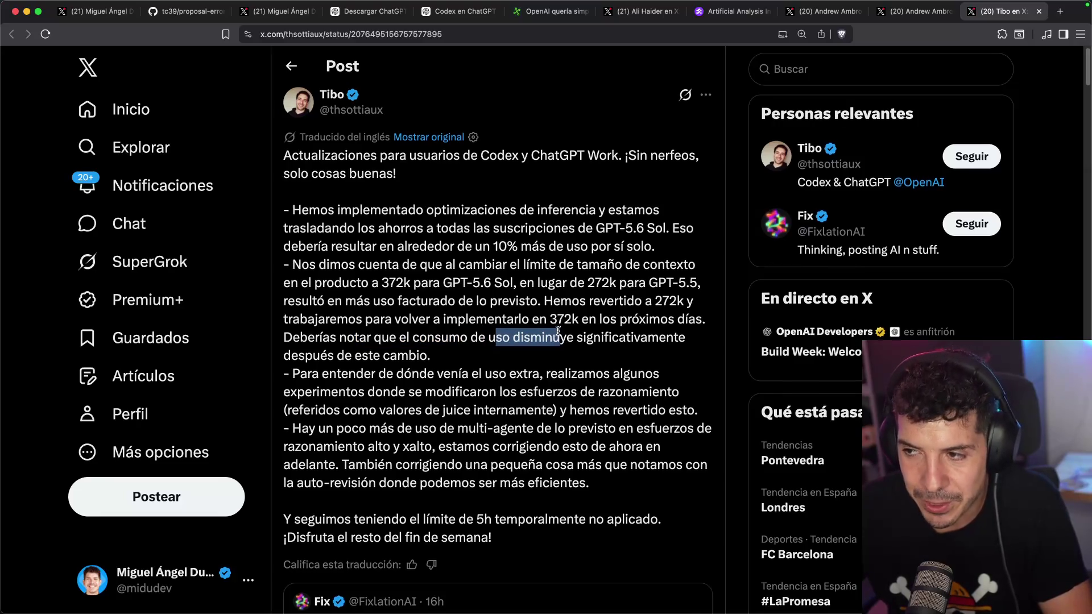
scroll(540, 324, "down", 1)
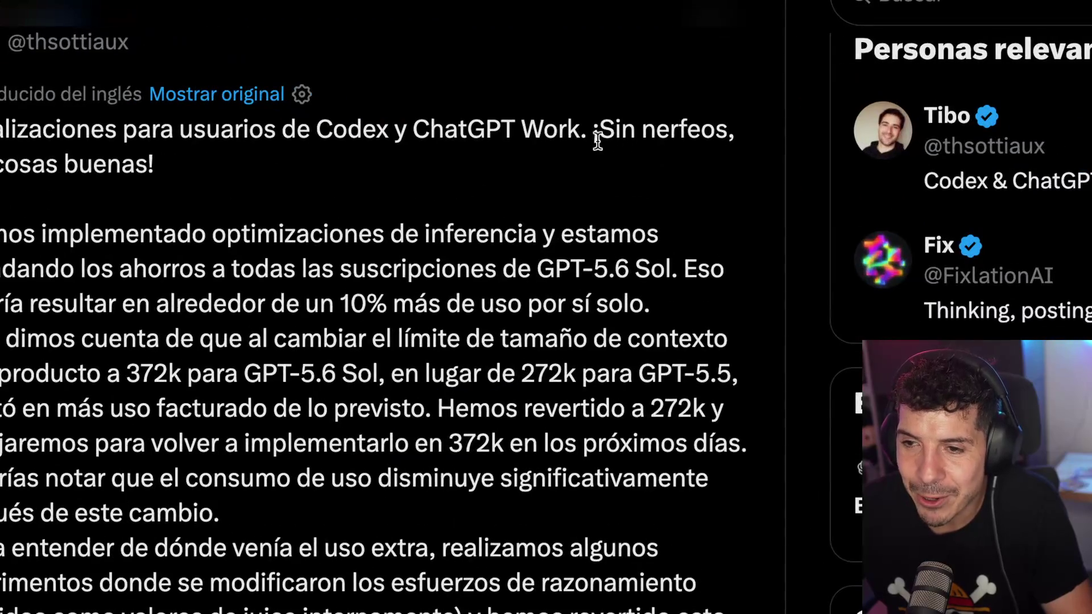
left_click_drag(625, 139, 663, 140)
left_click(681, 130)
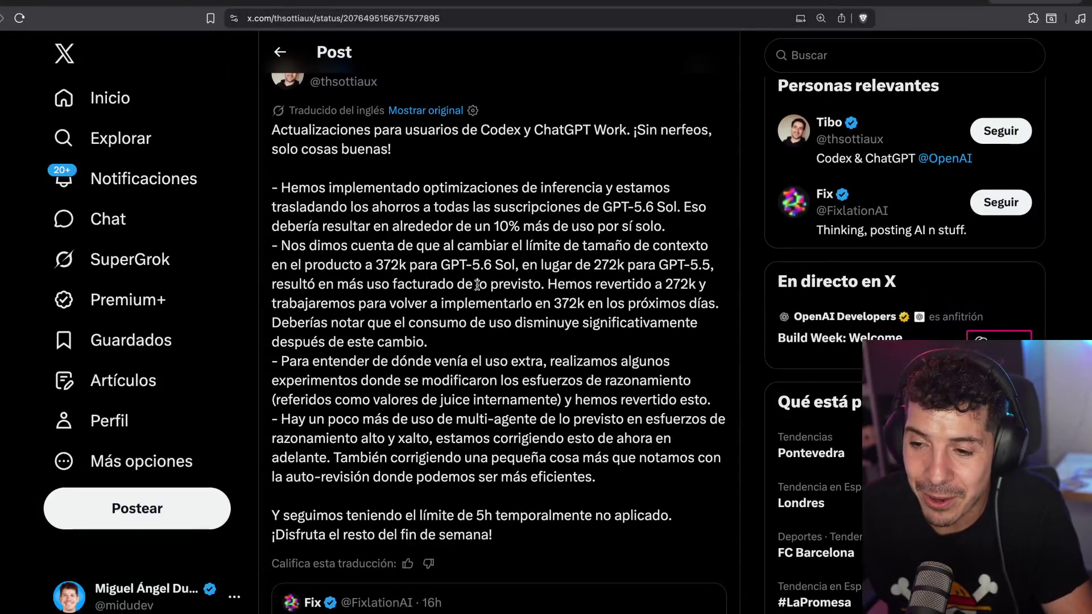
scroll(472, 335, "down", 3)
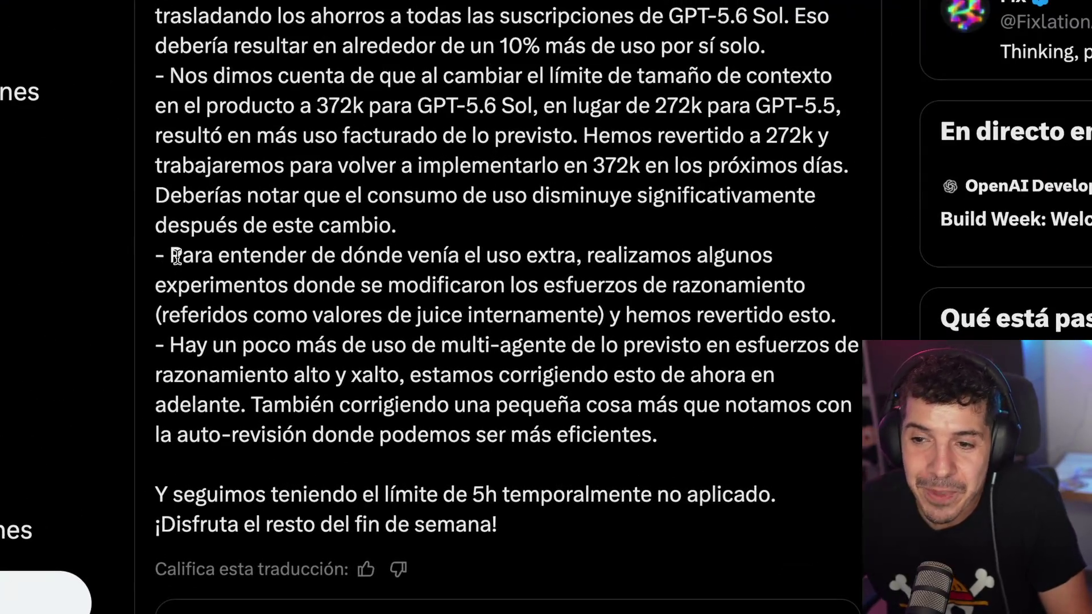
mouse_move(177, 256)
left_mouse_down()
mouse_move(739, 256)
mouse_move(556, 286)
mouse_move(392, 287)
mouse_move(799, 285)
left_mouse_up()
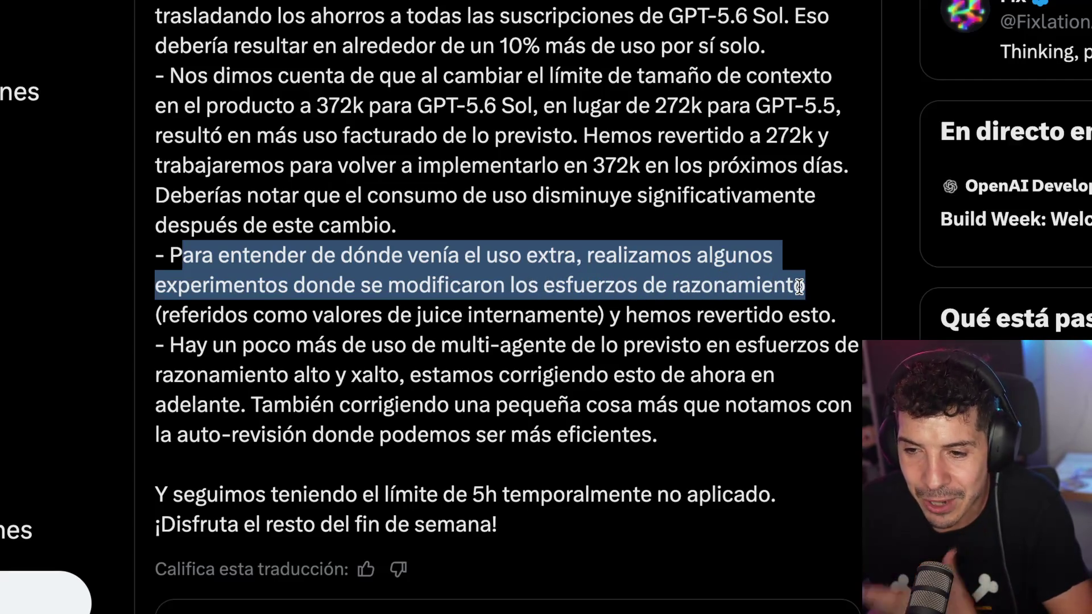
left_click(303, 340)
left_click_drag(424, 312, 447, 312)
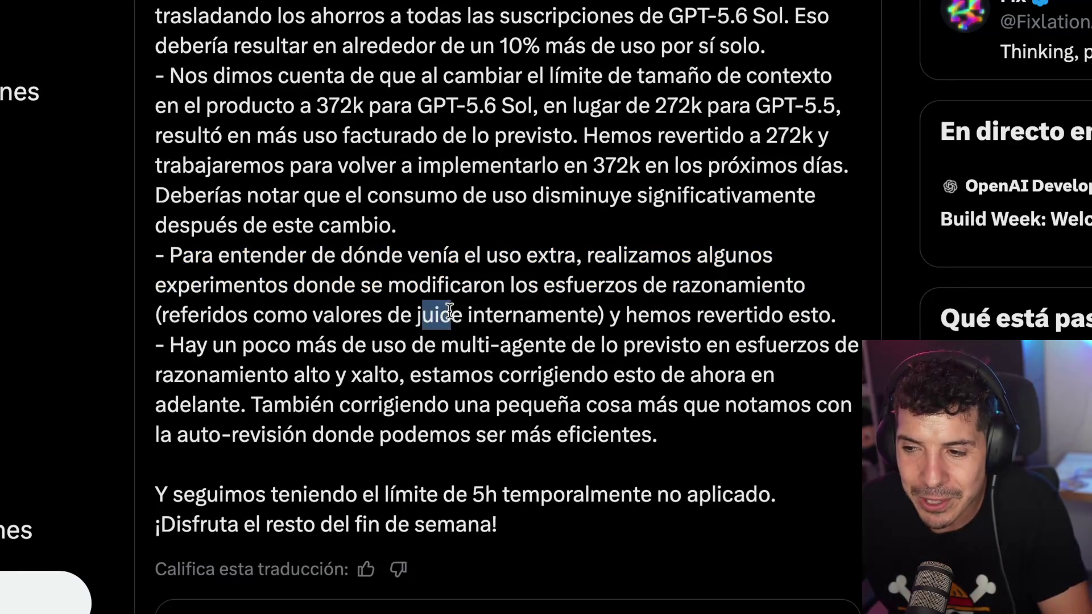
left_click(451, 308)
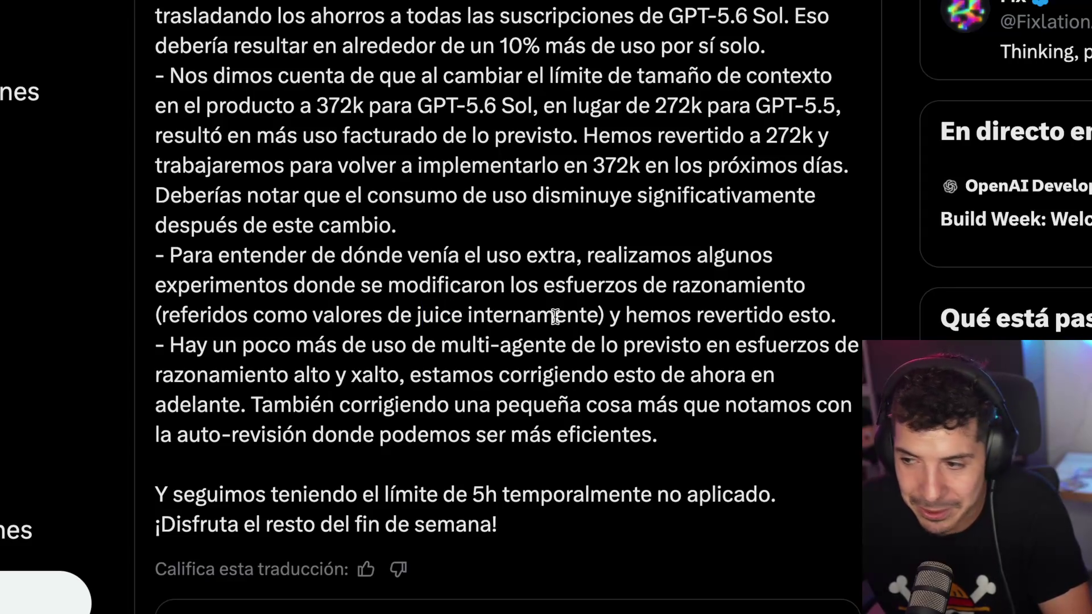
mouse_move(620, 308)
left_mouse_down()
mouse_move(840, 311)
mouse_move(115, 278)
mouse_move(142, 249)
left_mouse_up()
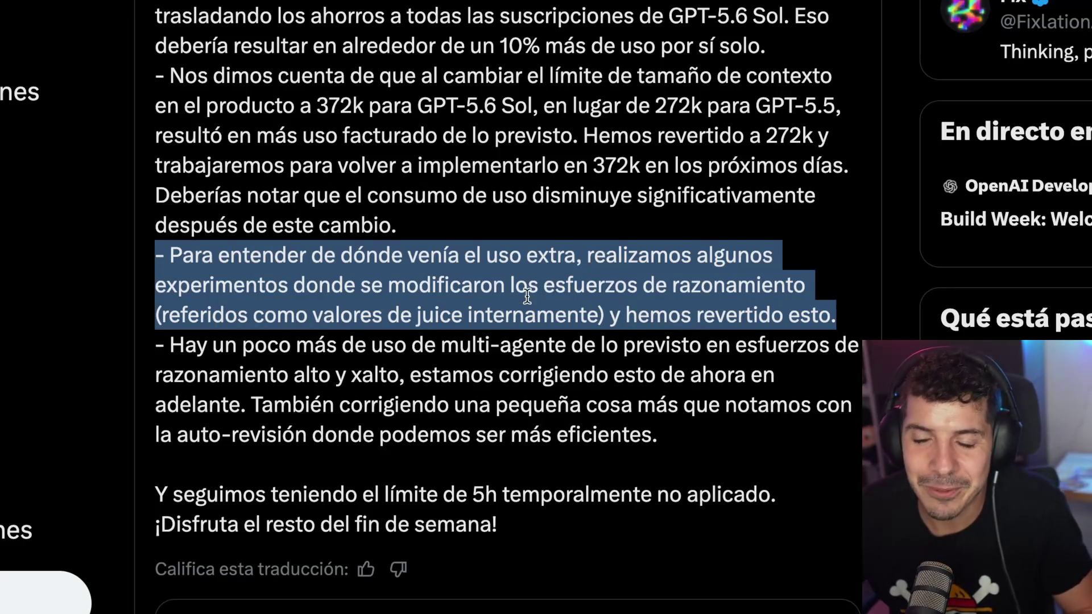
left_click_drag(509, 282, 617, 280)
left_click(619, 279)
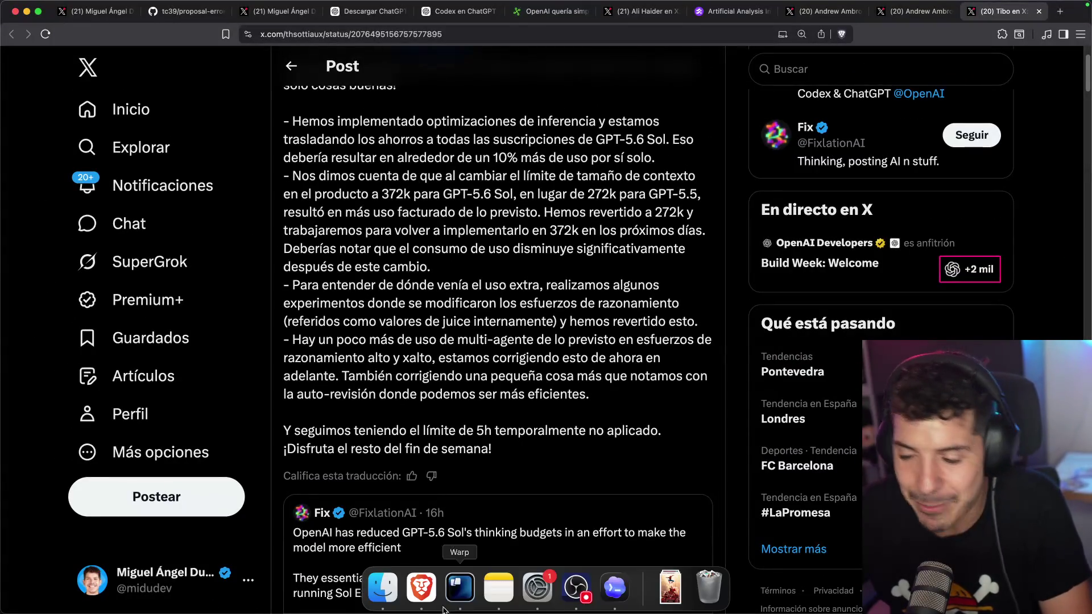
left_click(615, 592)
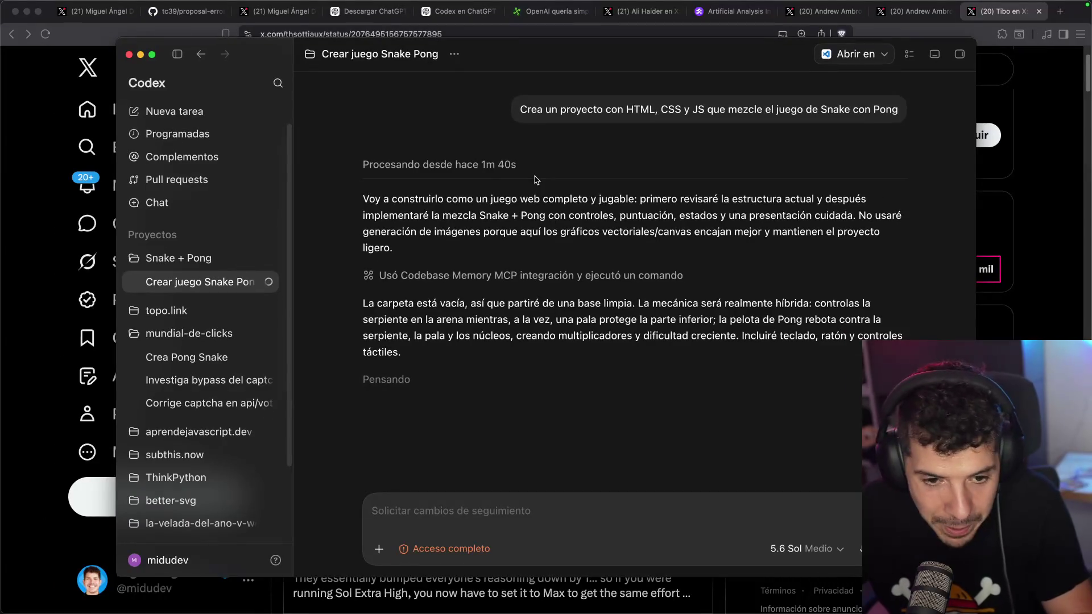
left_click(34, 332)
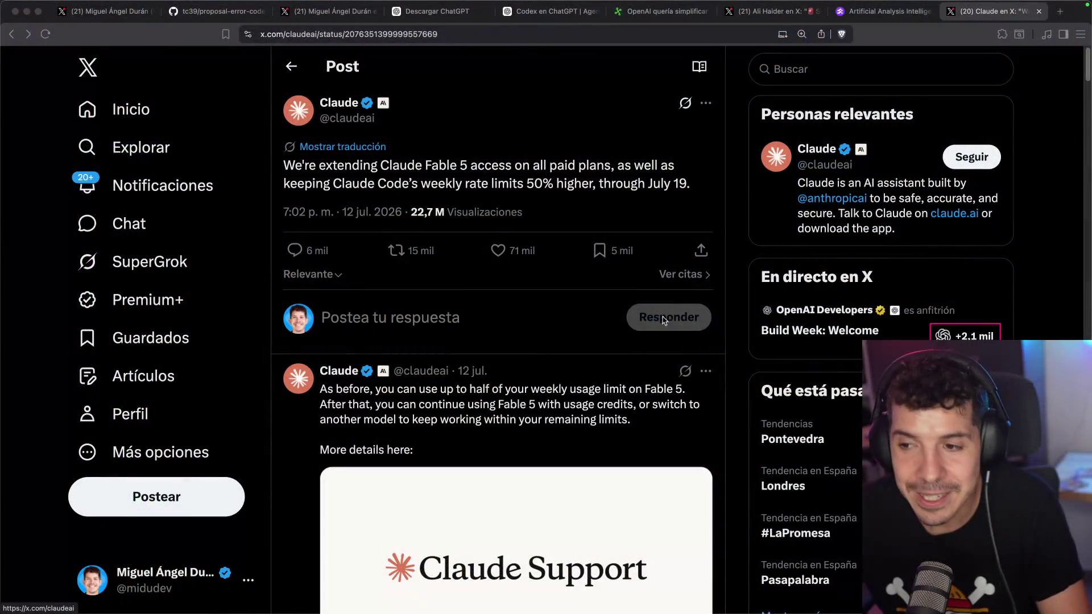
left_click(479, 140)
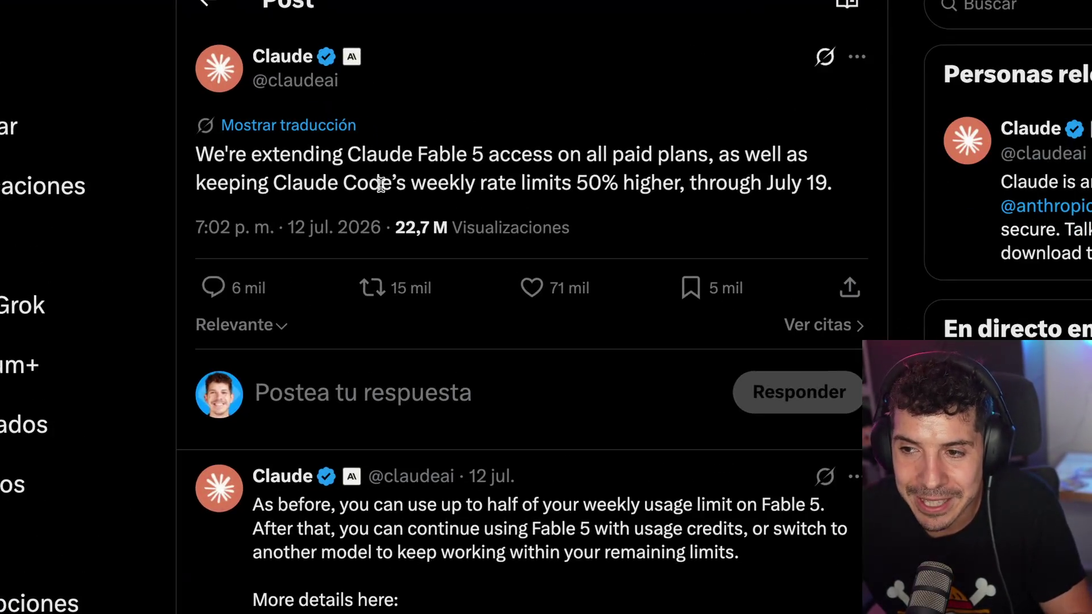
- Highlight the weekly rate limits and '50% higher through July 19' notes, then show the Spanish translation
left_click_drag(400, 183, 465, 183)
left_click(465, 183)
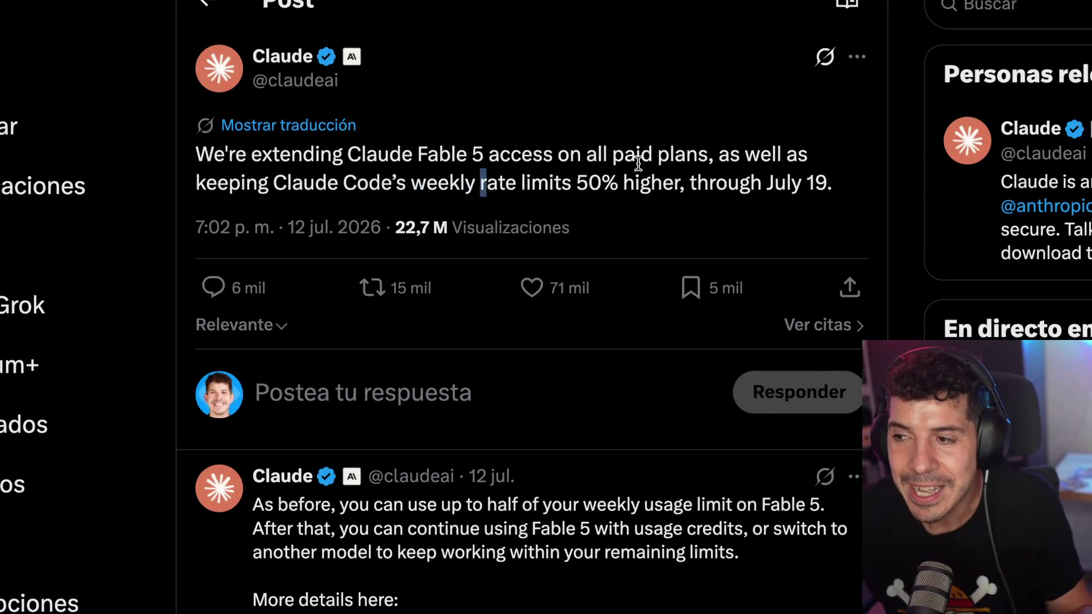
left_click_drag(647, 183, 758, 180)
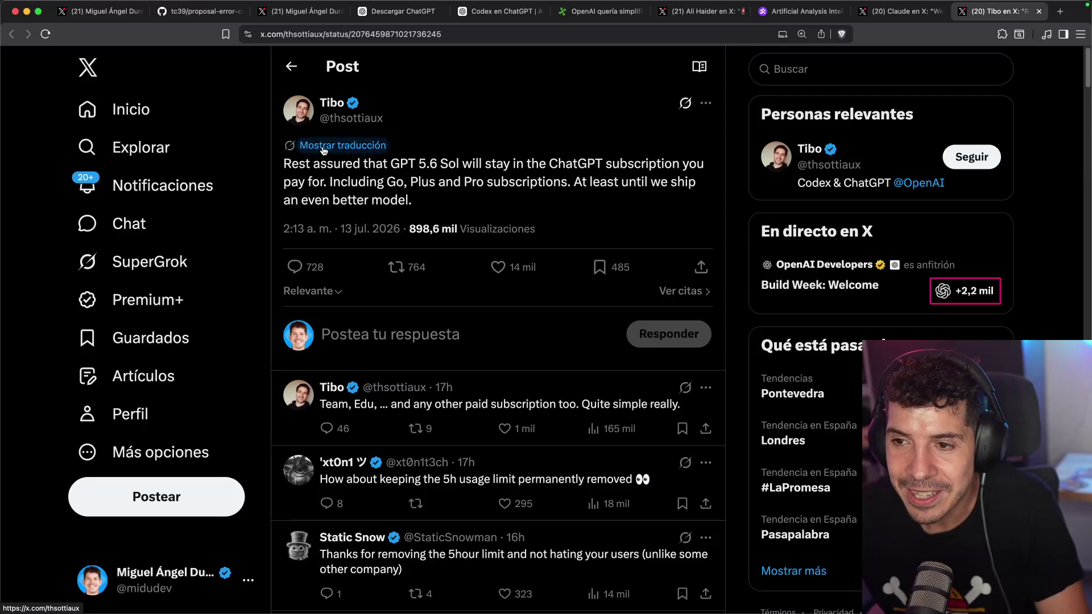
left_click(364, 145)
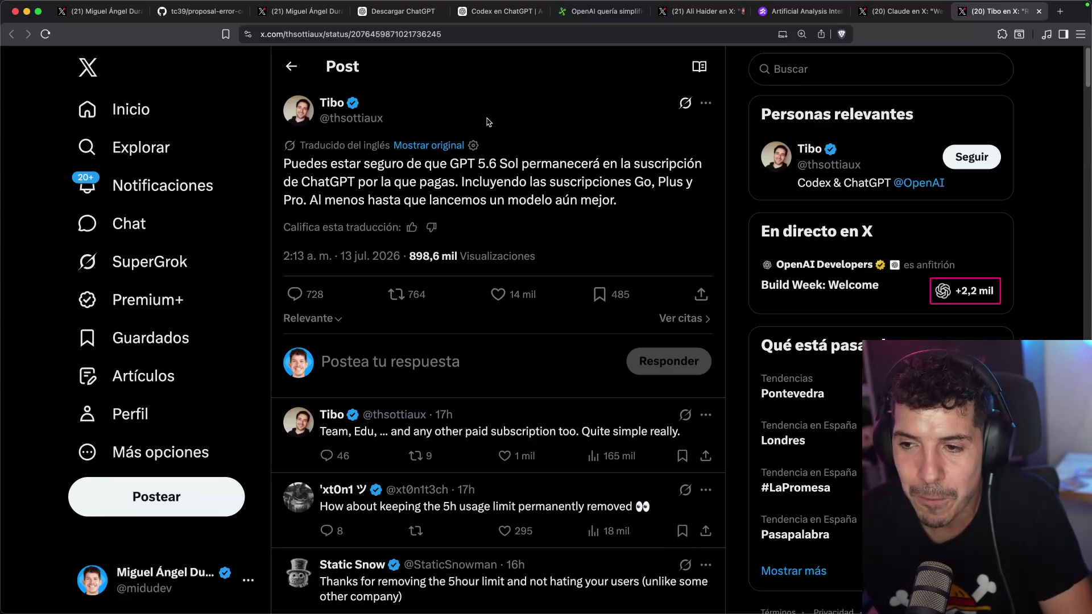
- Highlight the Go, Plus and Pro subscription lines, then close the GPT 5.6 Sol post
mouse_move(489, 199)
left_mouse_down()
mouse_move(535, 183)
mouse_move(605, 183)
left_mouse_up()
left_click(591, 176)
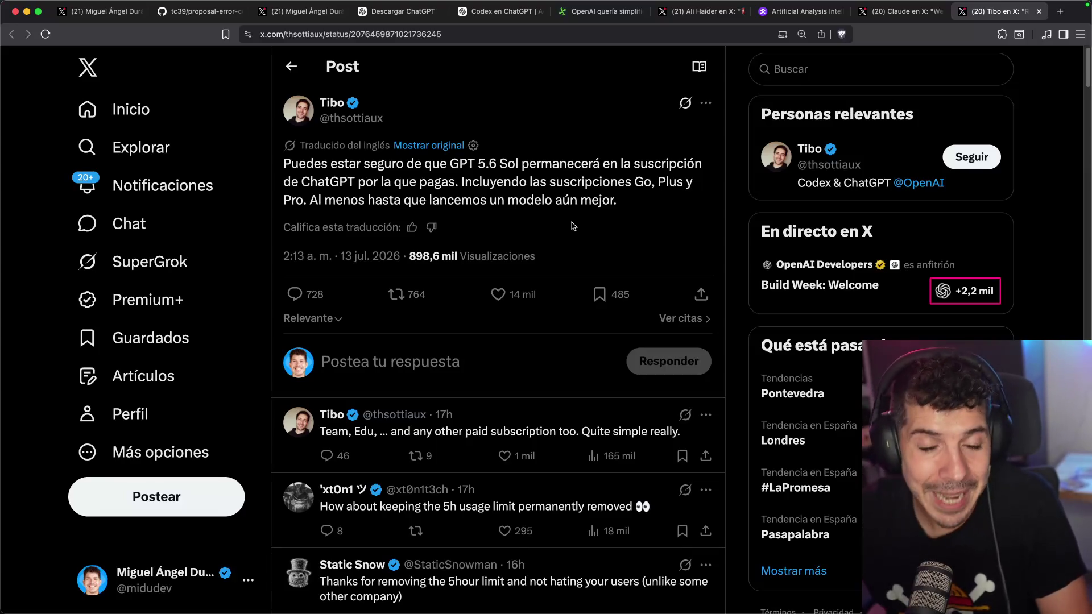
left_click(1038, 11)
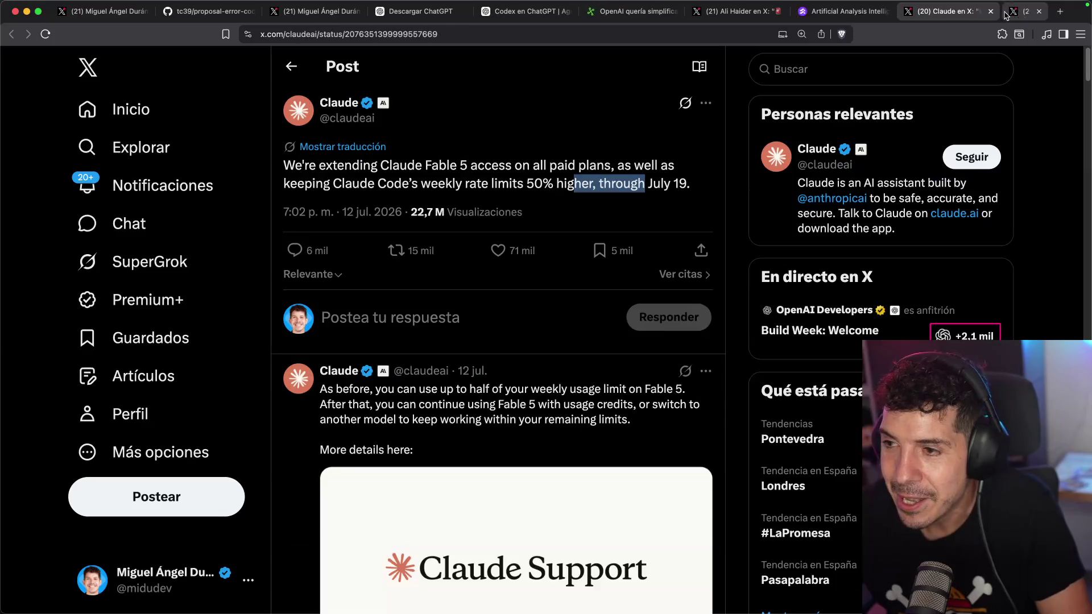
left_click(456, 157)
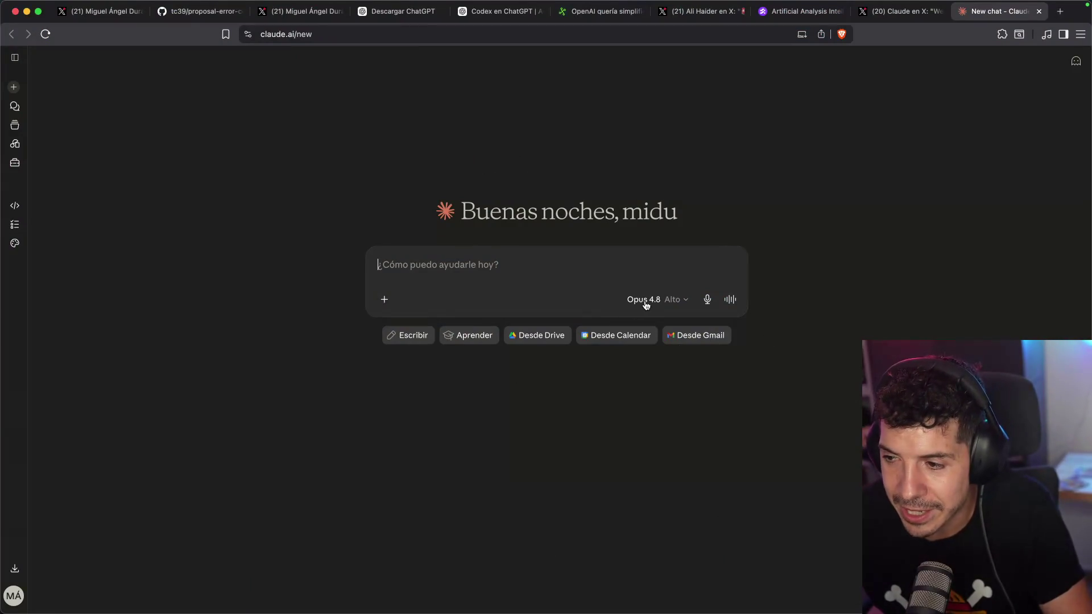
- Check the Claude model list showing Fable 5 included until 19 July, then return to the Anthropic scoop on X
left_click(646, 306)
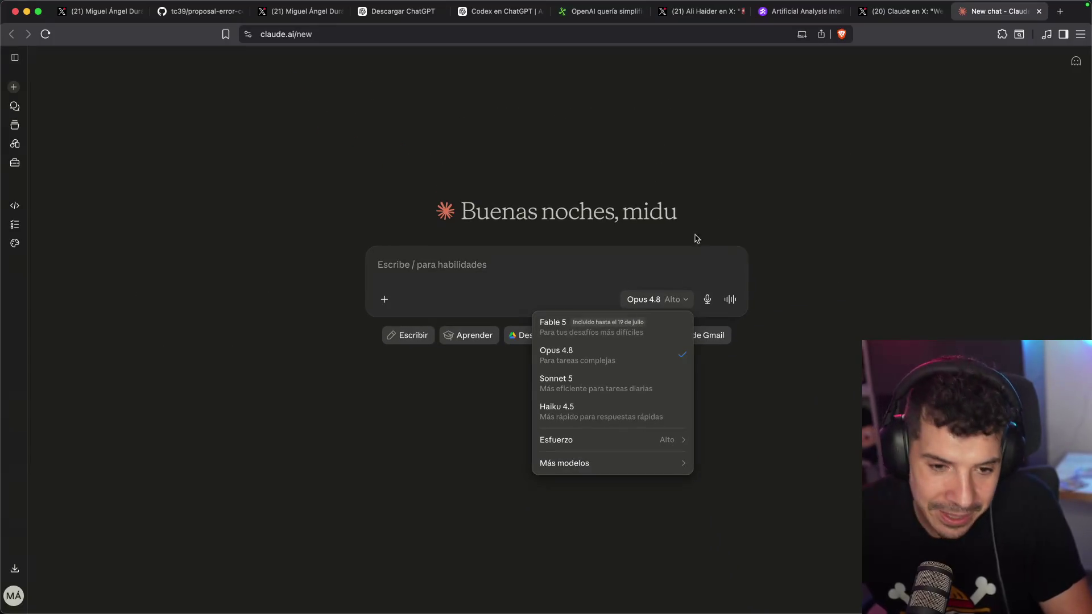
left_click(800, 205)
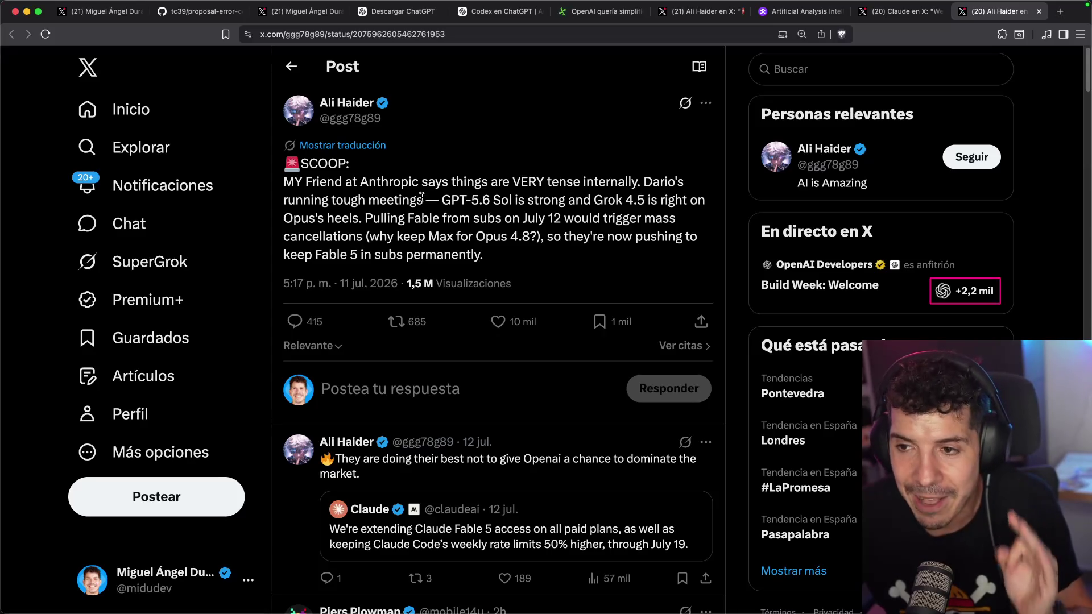
left_click(374, 143)
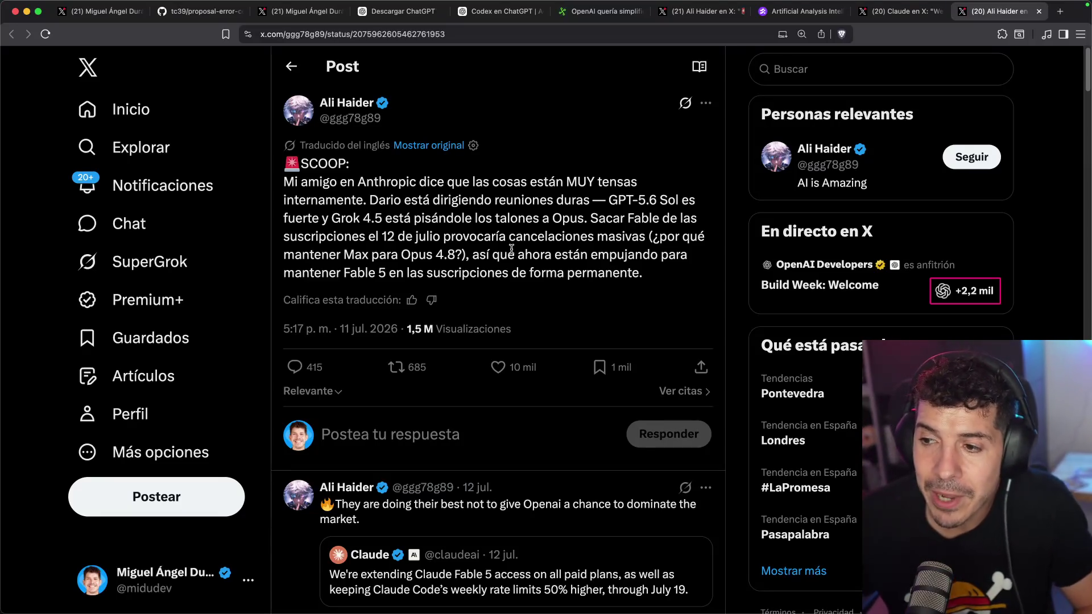
- Read the Spanish translation of the Anthropic scoop, highlighting the 'Max para Opus 4.8' passage
left_click(655, 233)
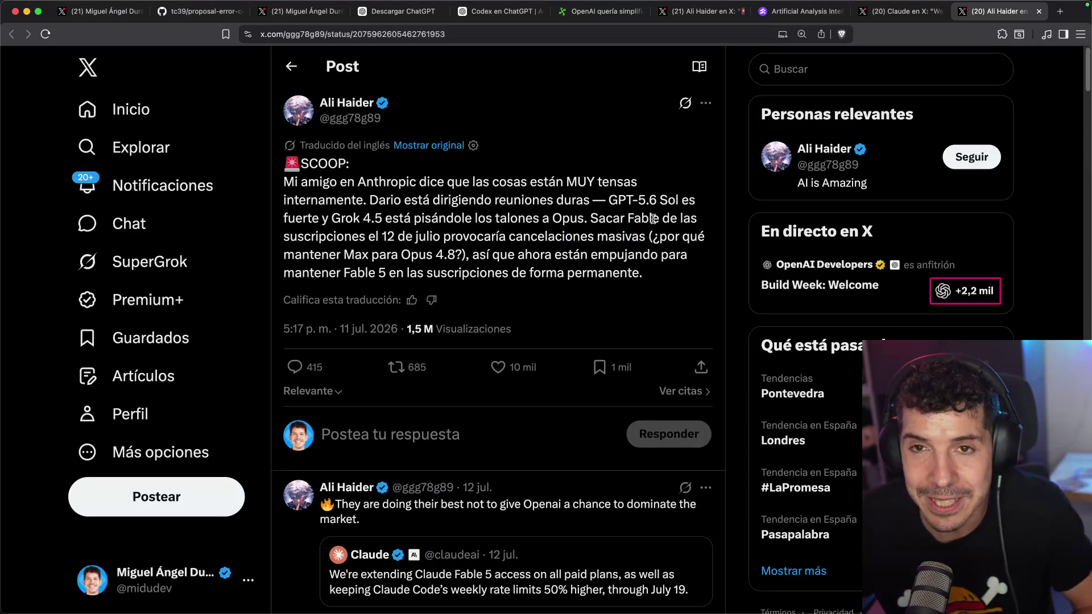
mouse_move(360, 252)
left_mouse_down()
mouse_move(655, 255)
mouse_move(558, 272)
mouse_move(351, 273)
mouse_move(613, 273)
left_mouse_up()
left_click(452, 248)
left_click(612, 273)
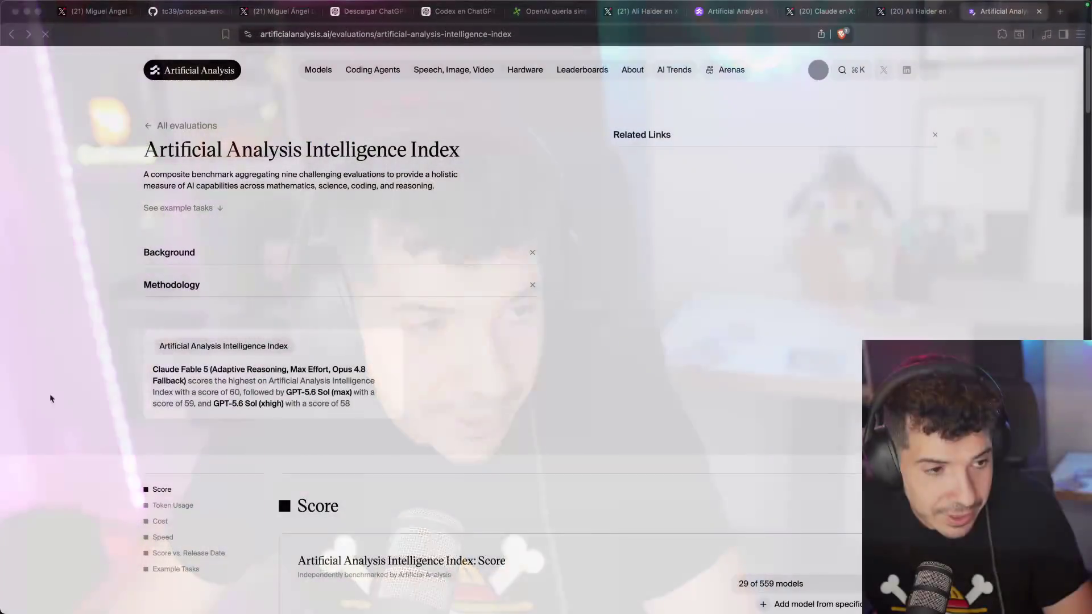
- Scroll past the Intelligence Index scores, led by Fable 5 at 60, to the output-tokens-per-task chart
scroll(714, 312, "down", 3)
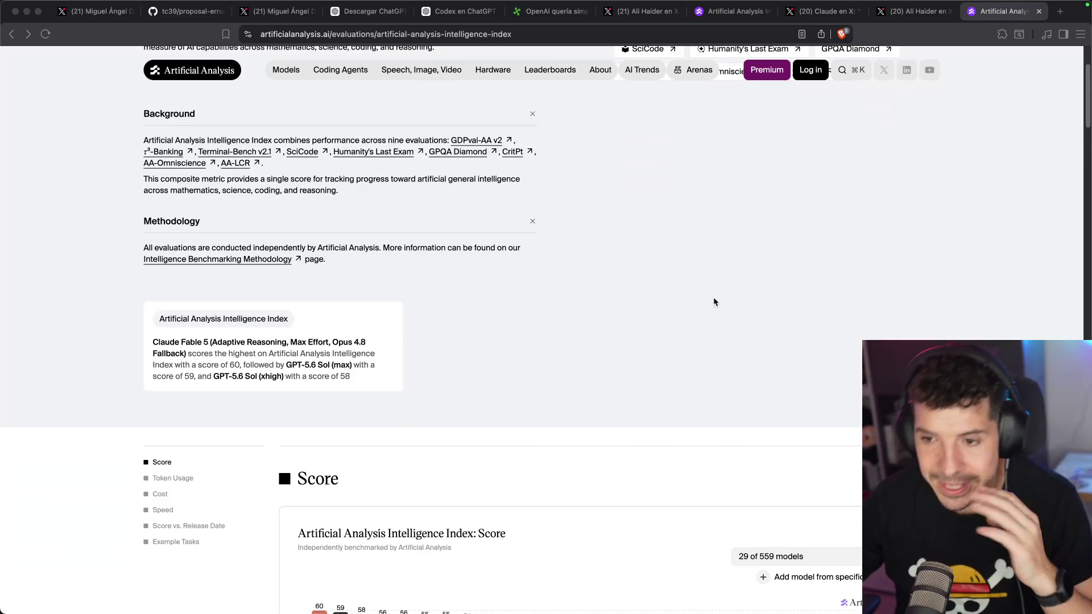
scroll(714, 303, "down", 5)
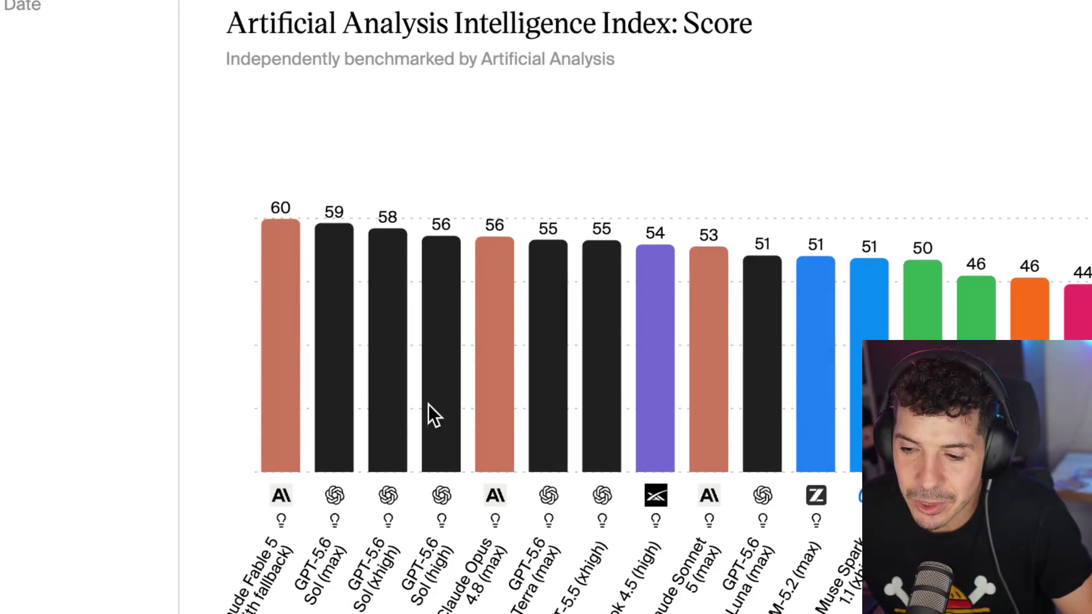
scroll(375, 408, "down", 3)
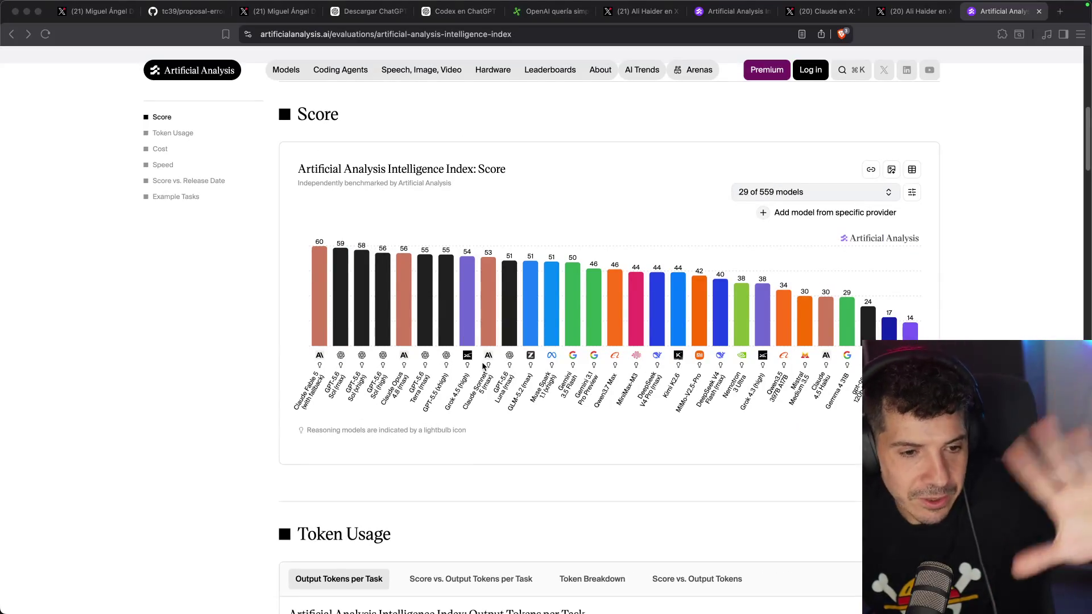
scroll(227, 364, "down", 6)
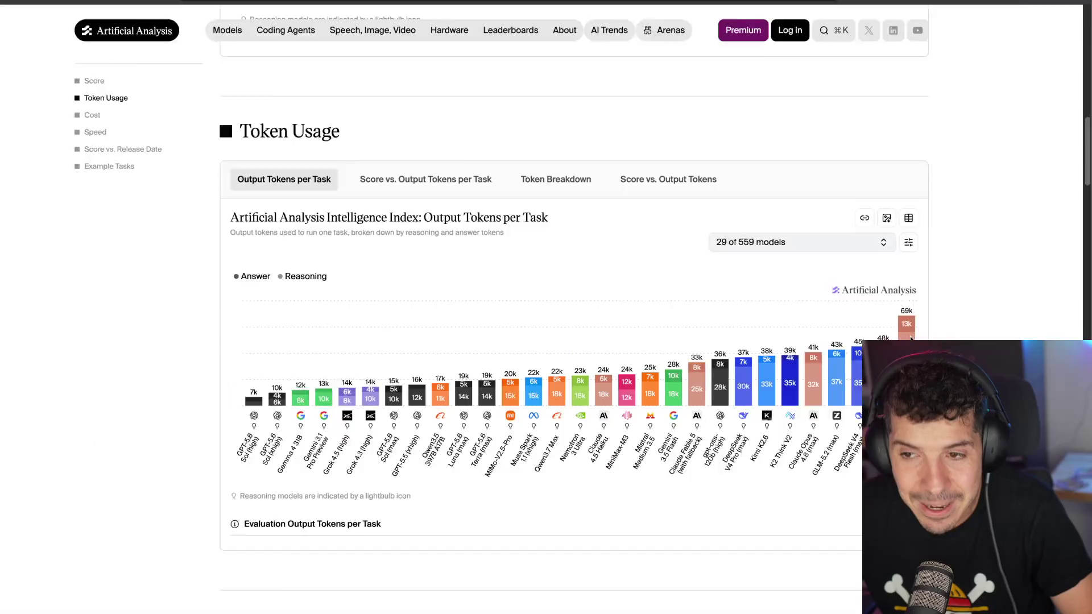
- Scroll through the Cost per Task chart, with Claude Fable 5 at $2.75, and the Time per Task chart
scroll(212, 369, "down", 8)
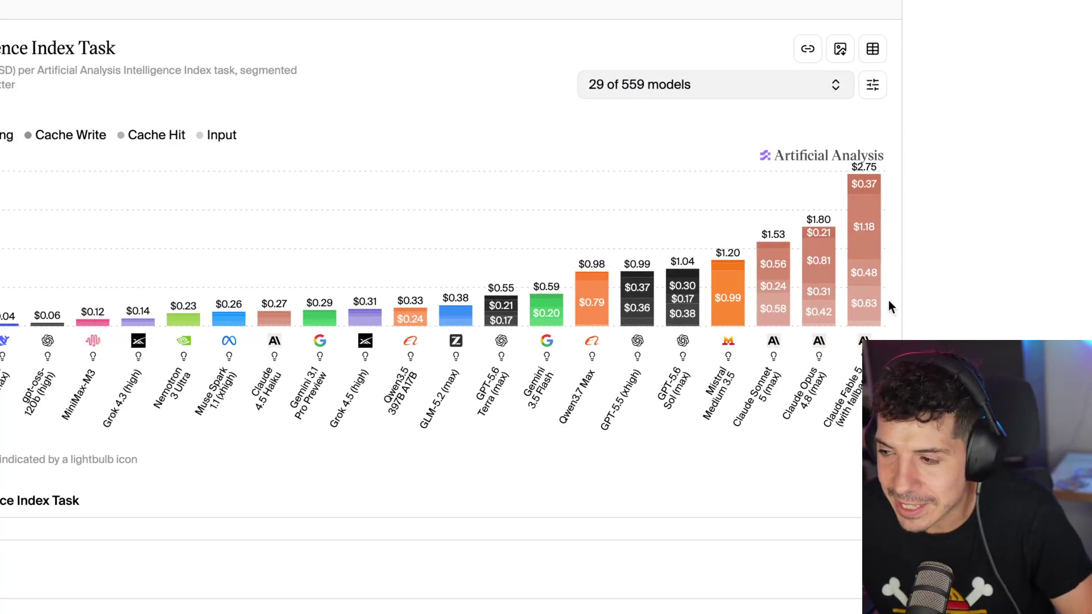
scroll(878, 250, "down", 1)
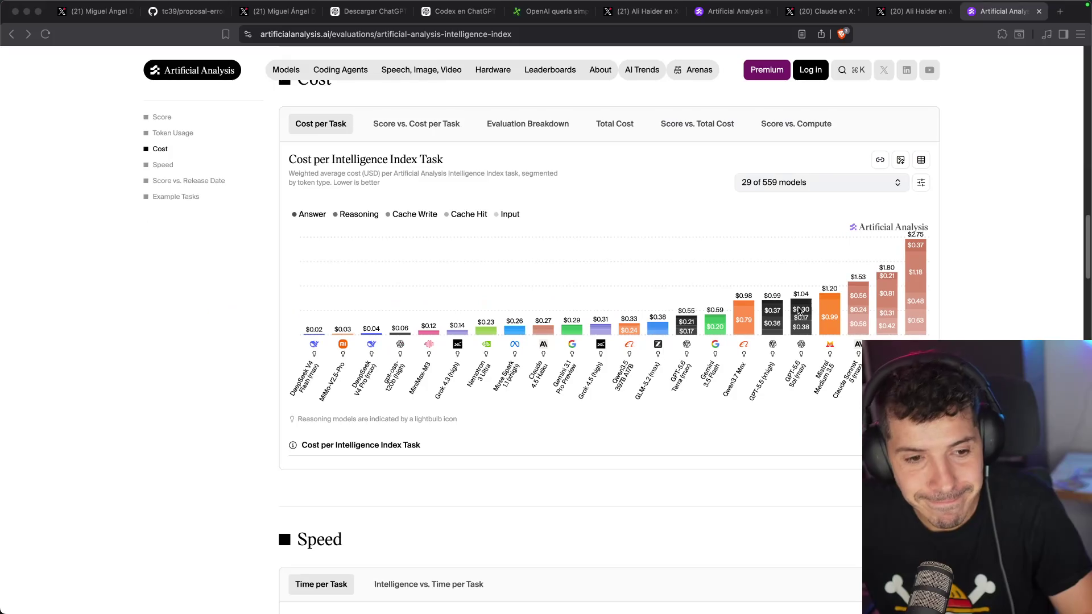
scroll(742, 312, "down", 5)
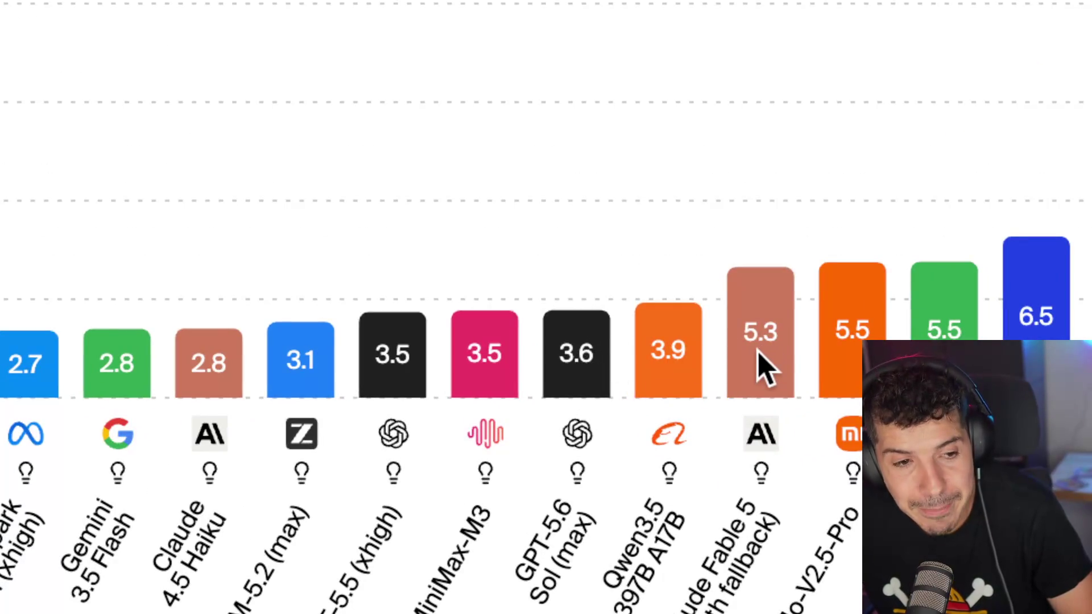
scroll(607, 335, "down", 10)
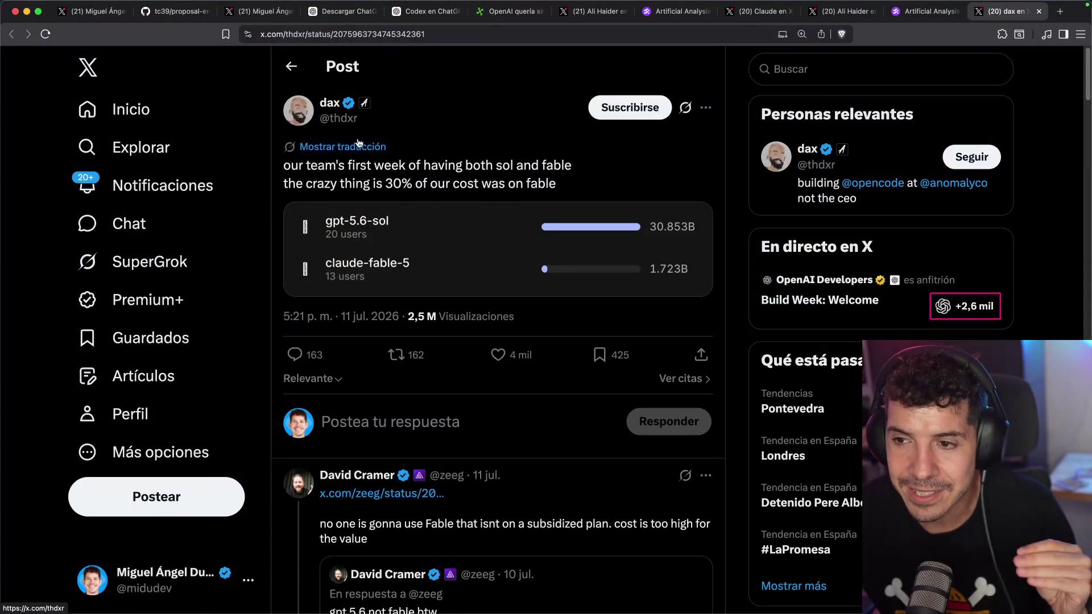
- Glance at the author's profile, then highlight the translated sentences about the first week and 30% cost
left_click(307, 117)
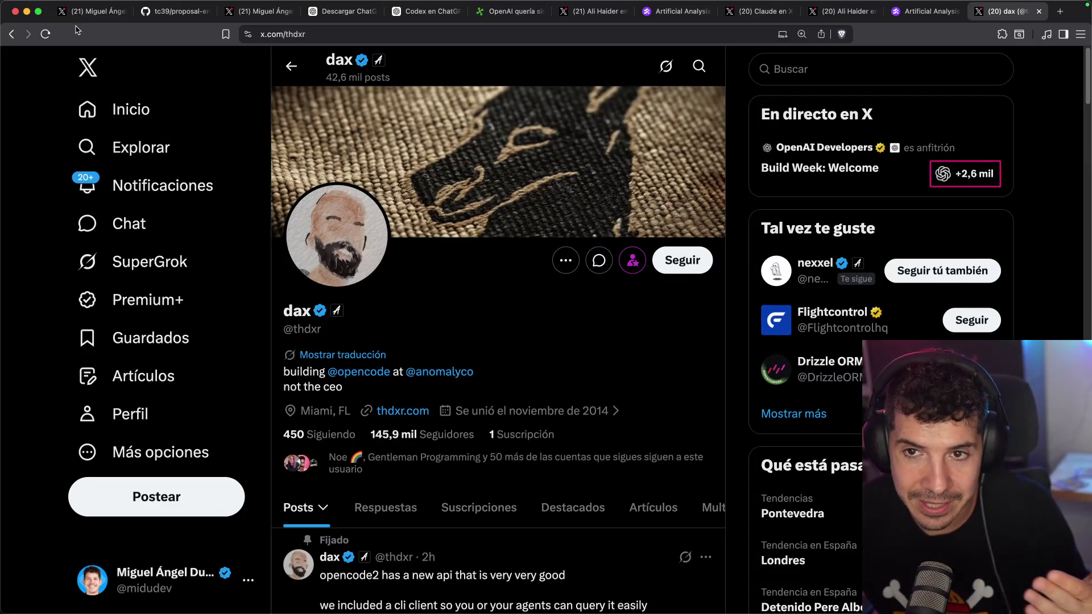
left_click(12, 36)
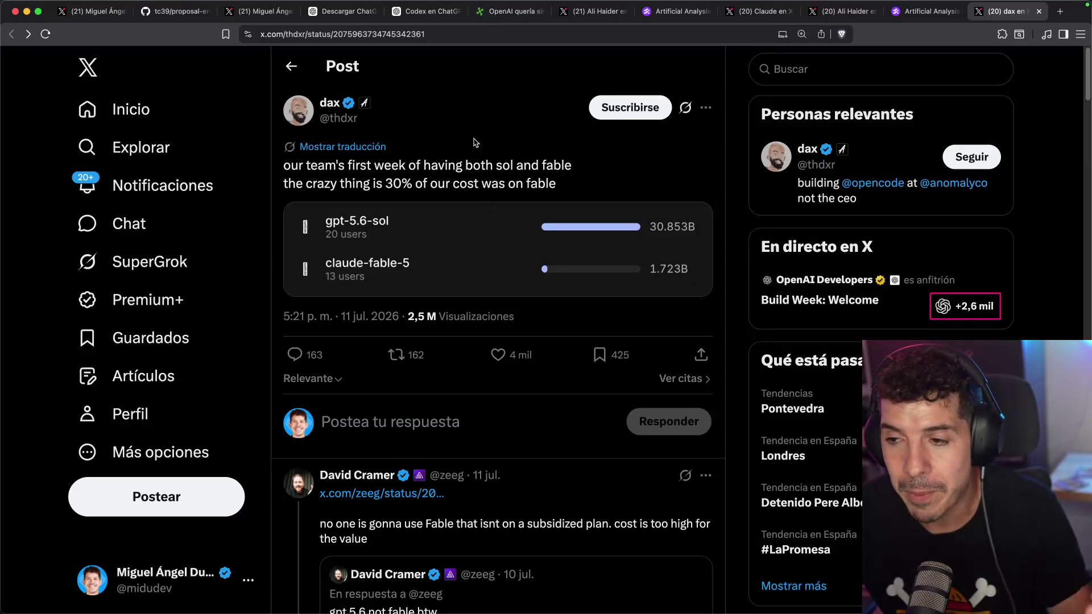
left_click_drag(323, 165, 647, 169)
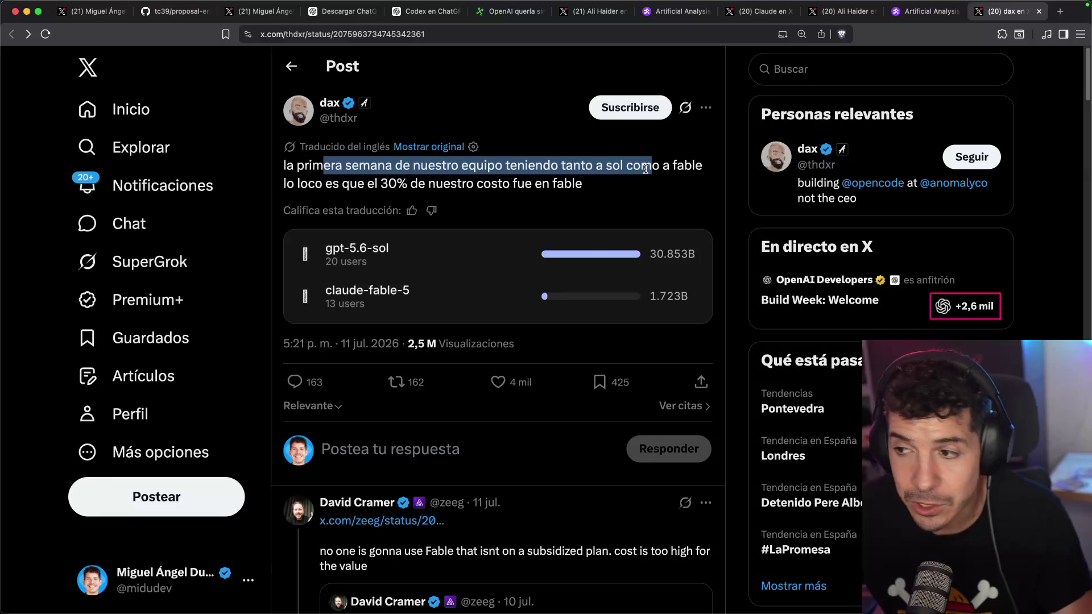
left_click_drag(297, 183, 431, 183)
- Enlarge the gpt-5.6-sol versus claude-fable-5 cost chart twice to check the 30% cost claim
left_click(512, 179)
left_click(460, 287)
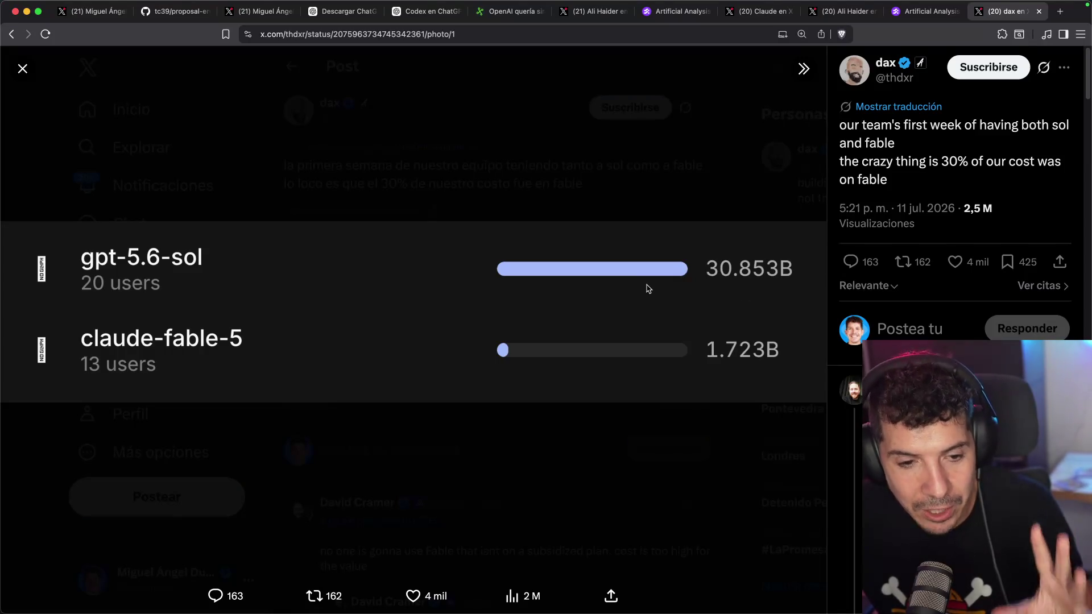
left_click(295, 198)
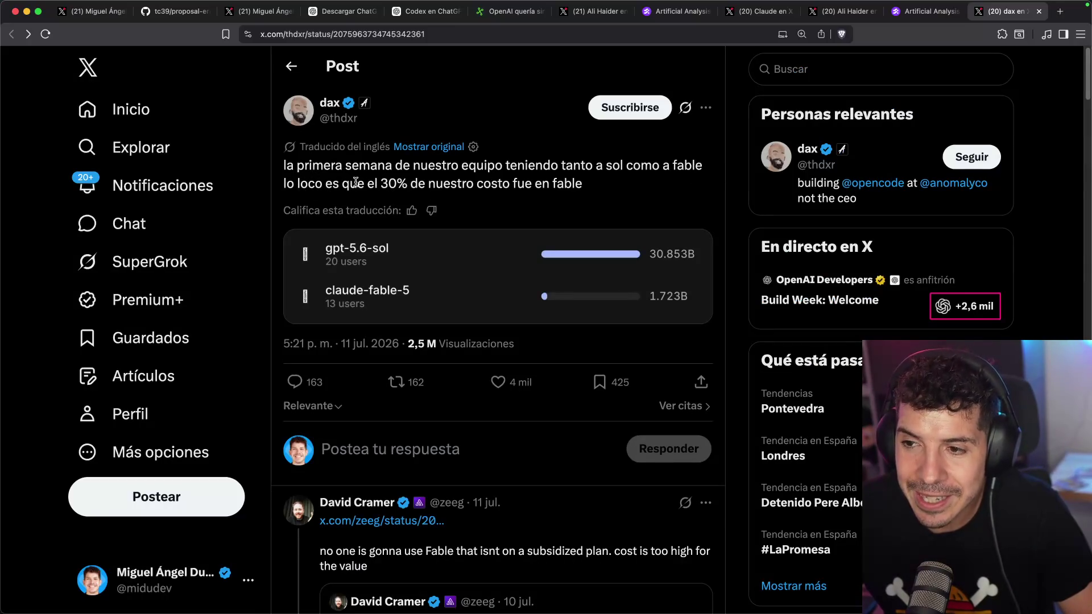
left_click_drag(417, 185, 506, 186)
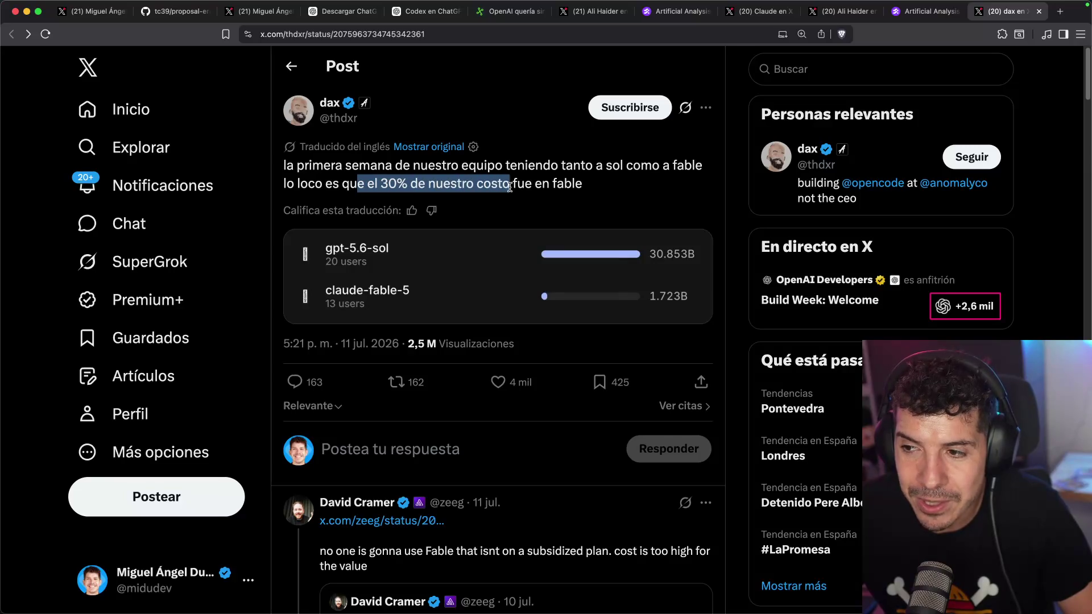
left_click(570, 185)
left_click(536, 278)
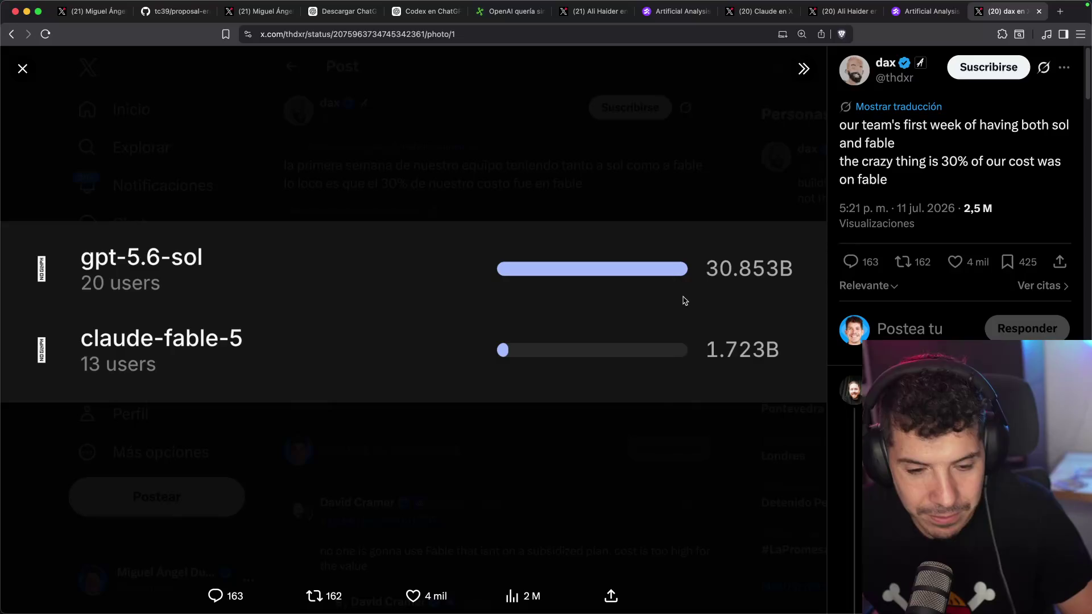
left_click(597, 180)
- Revisit the author's profile, then scroll the cost post down to its replies about Fable pricing
left_click(296, 112)
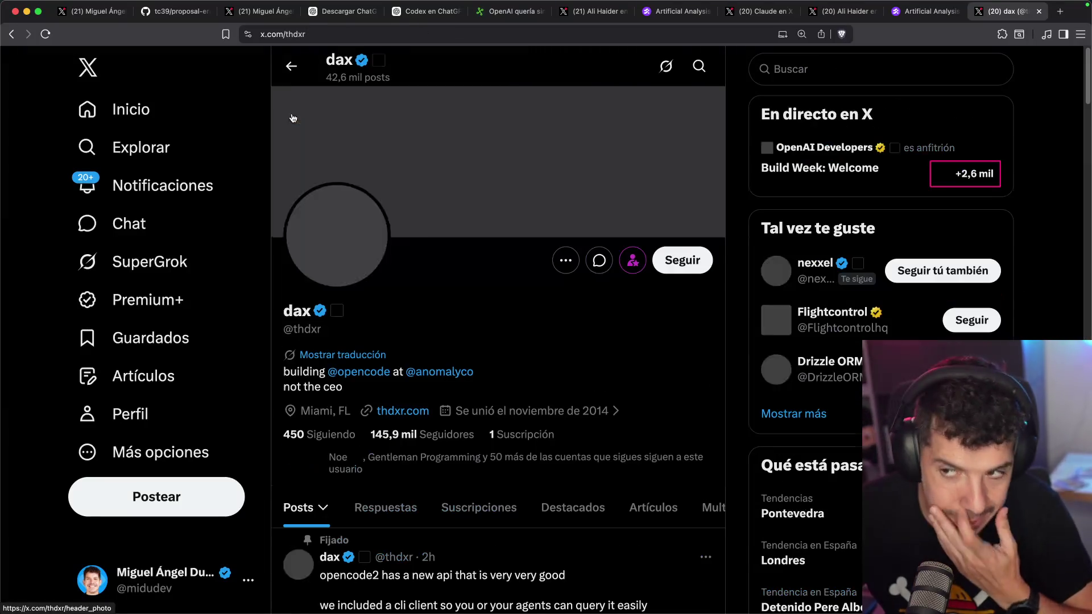
scroll(431, 325, "down", 2)
scroll(430, 324, "down", 4)
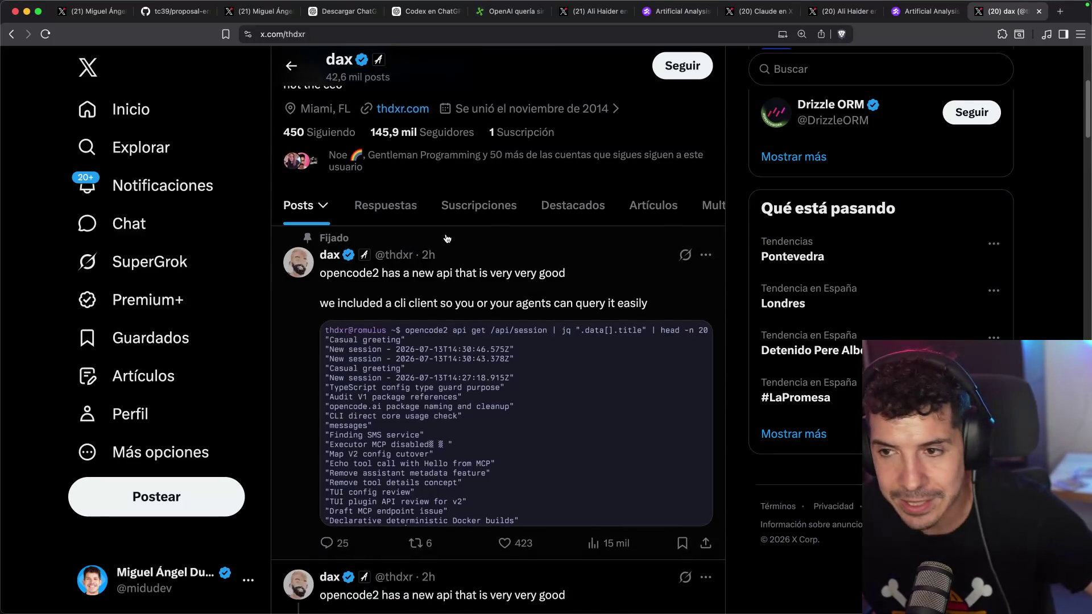
scroll(447, 238, "up", 5)
left_click(8, 35)
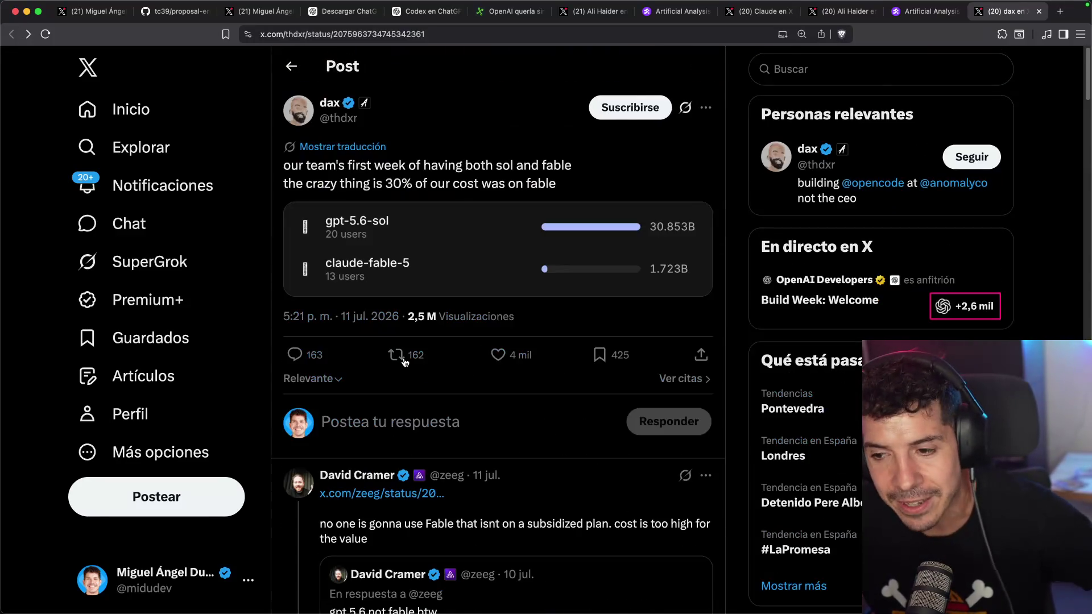
scroll(410, 343, "down", 4)
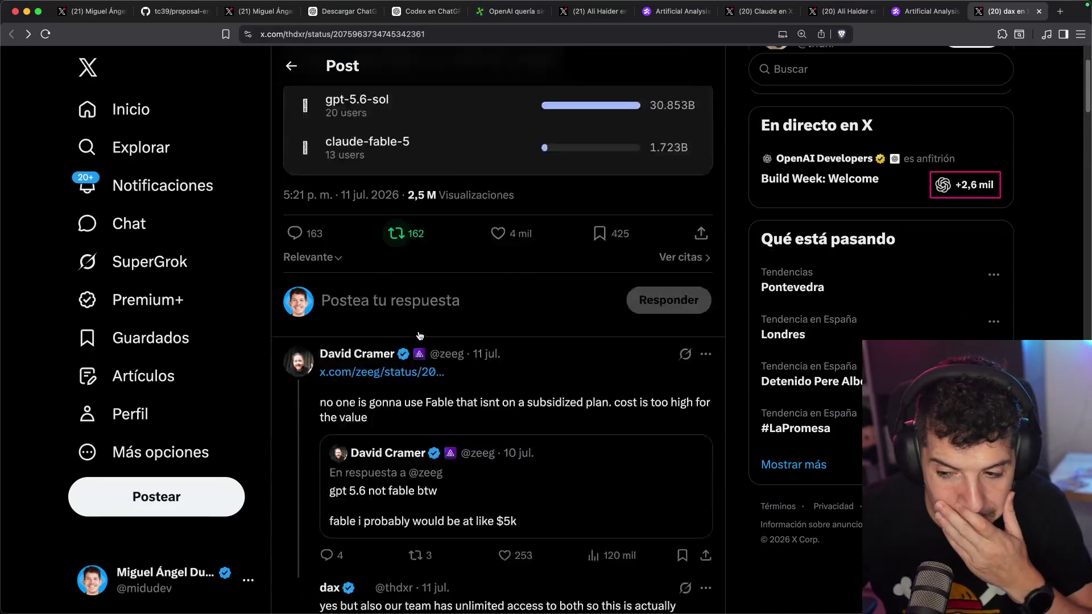
scroll(418, 333, "down", 2)
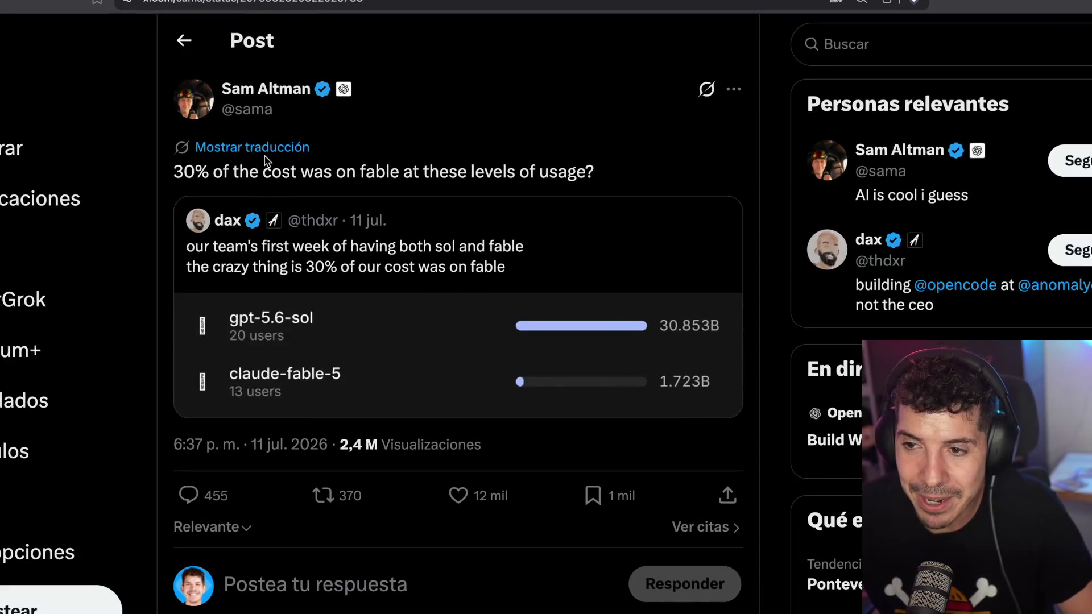
- Translate the quote post and highlight '¿El 30% del costo estaba en Fable a estos niveles de uso?'
left_click(265, 149)
mouse_move(221, 179)
left_mouse_down()
mouse_move(315, 193)
mouse_move(351, 173)
left_mouse_up()
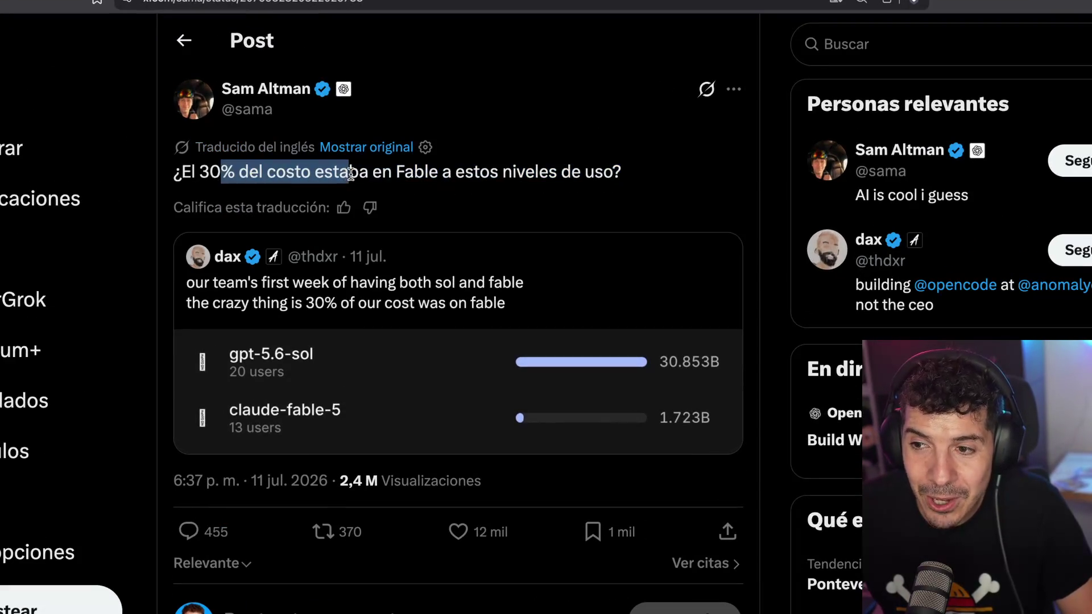
left_click(624, 179)
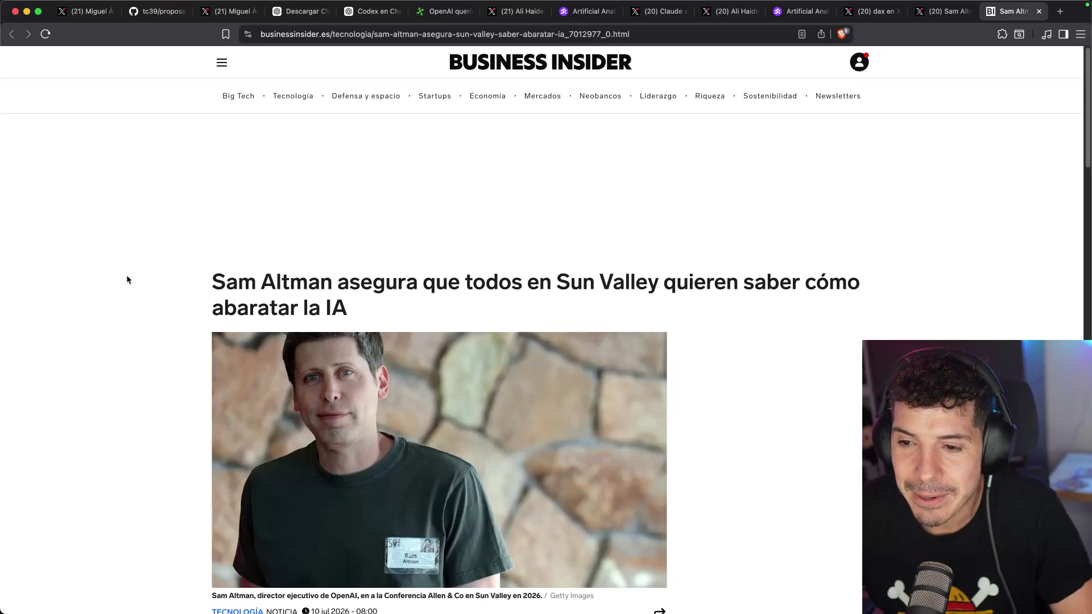
- Scroll into the Business Insider article and highlight the line about AI efficiency concerns
scroll(143, 278, "down", 5)
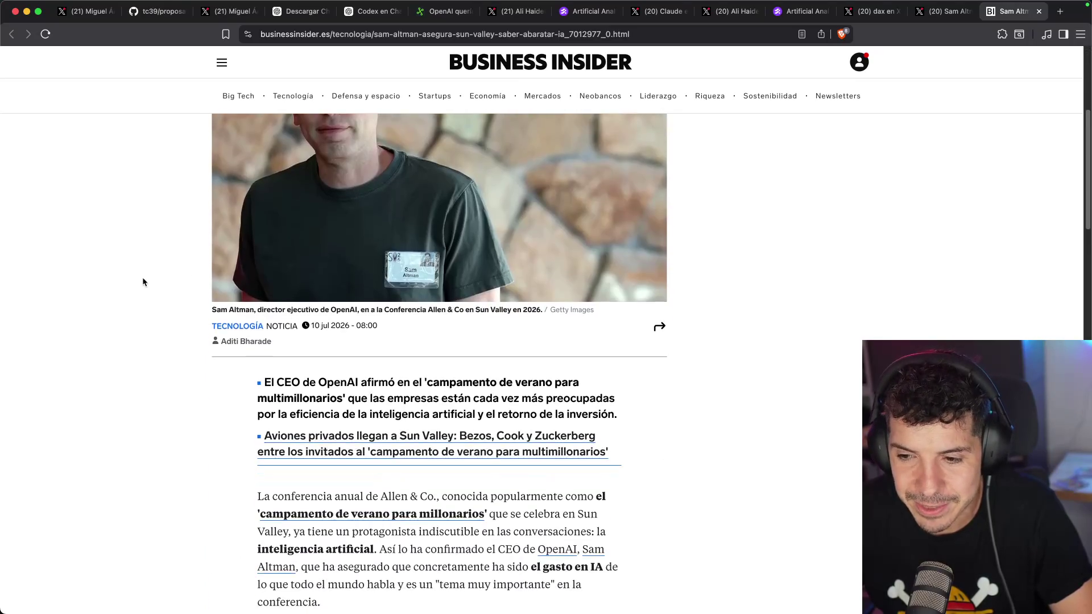
scroll(148, 279, "down", 2)
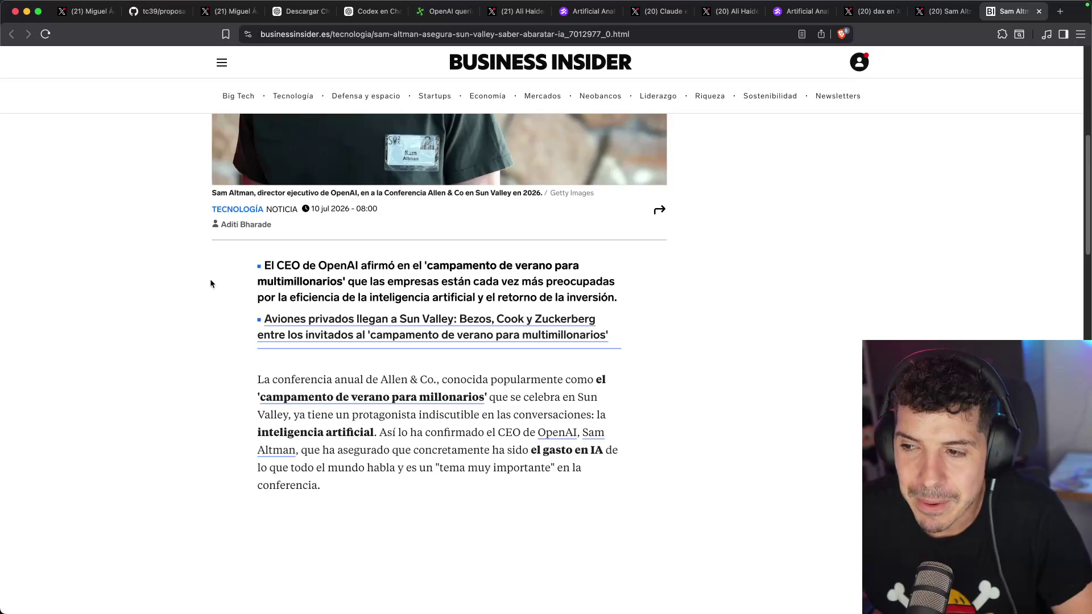
left_click_drag(544, 280, 632, 282)
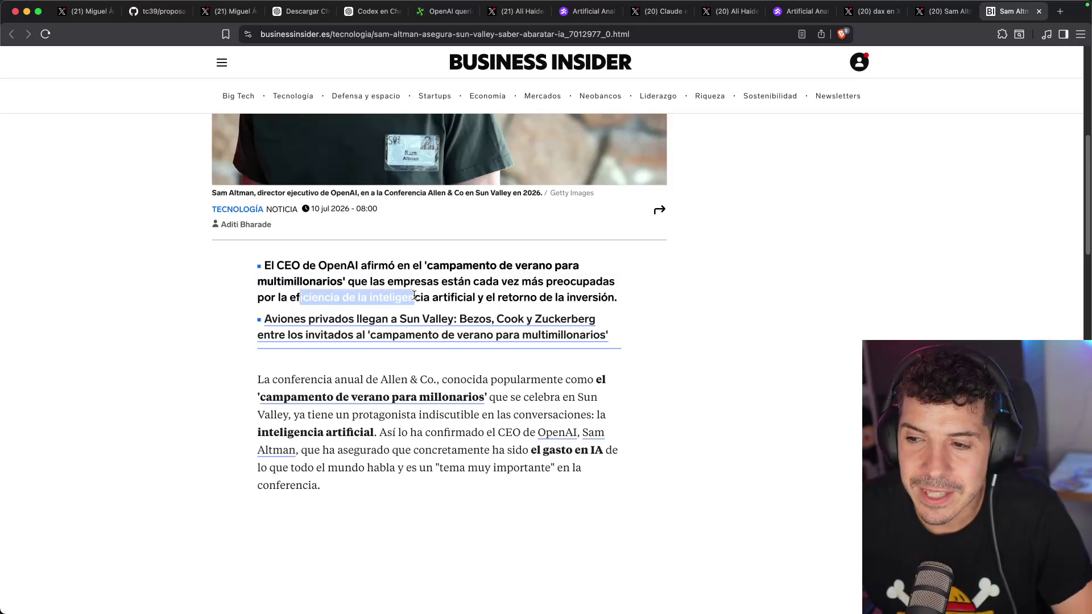
left_click(593, 290)
- Continue past the 54% efficiency claim and the spending-and-value quote to the author bio and footer
scroll(178, 285, "down", 3)
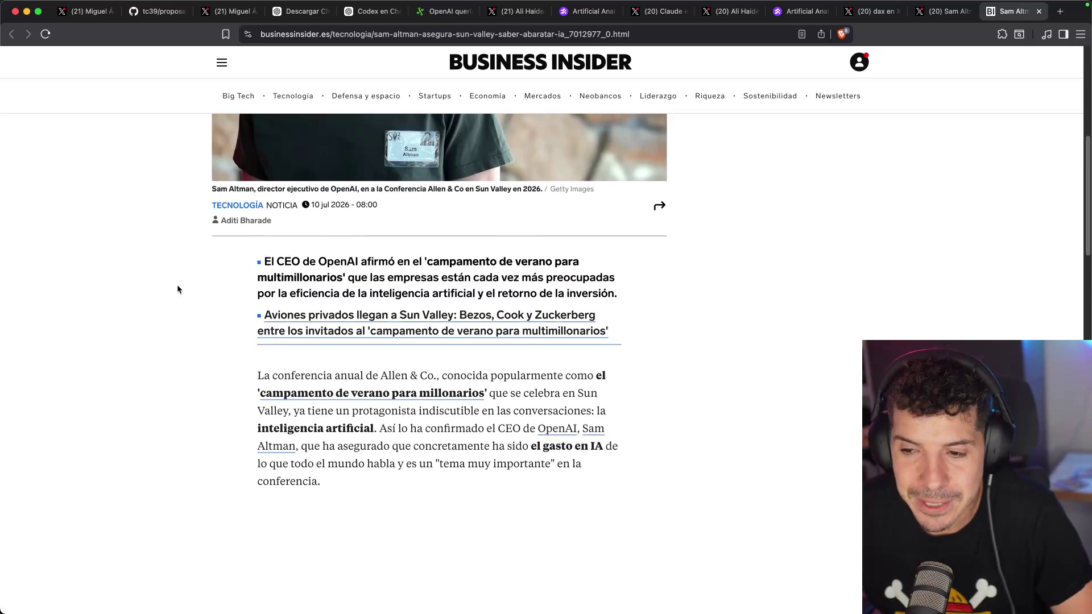
scroll(184, 282, "down", 2)
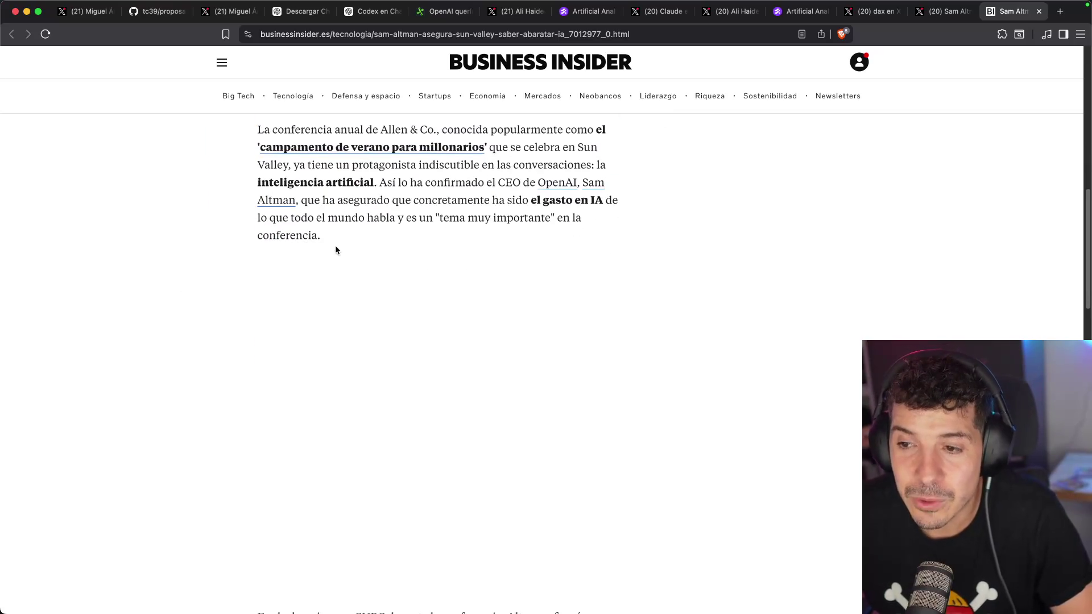
scroll(184, 242, "down", 7)
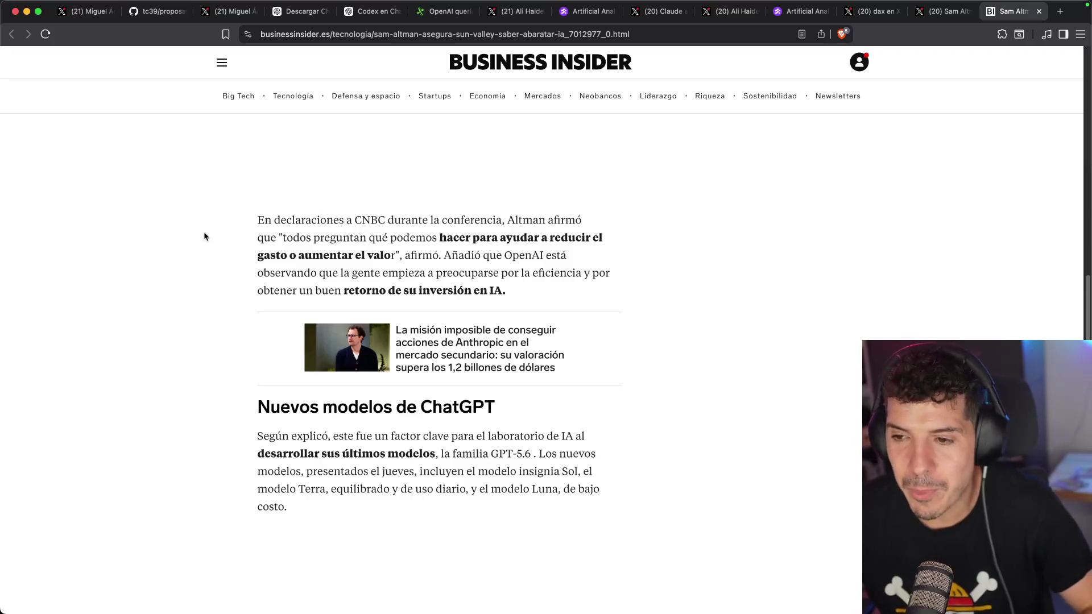
scroll(202, 250, "down", 7)
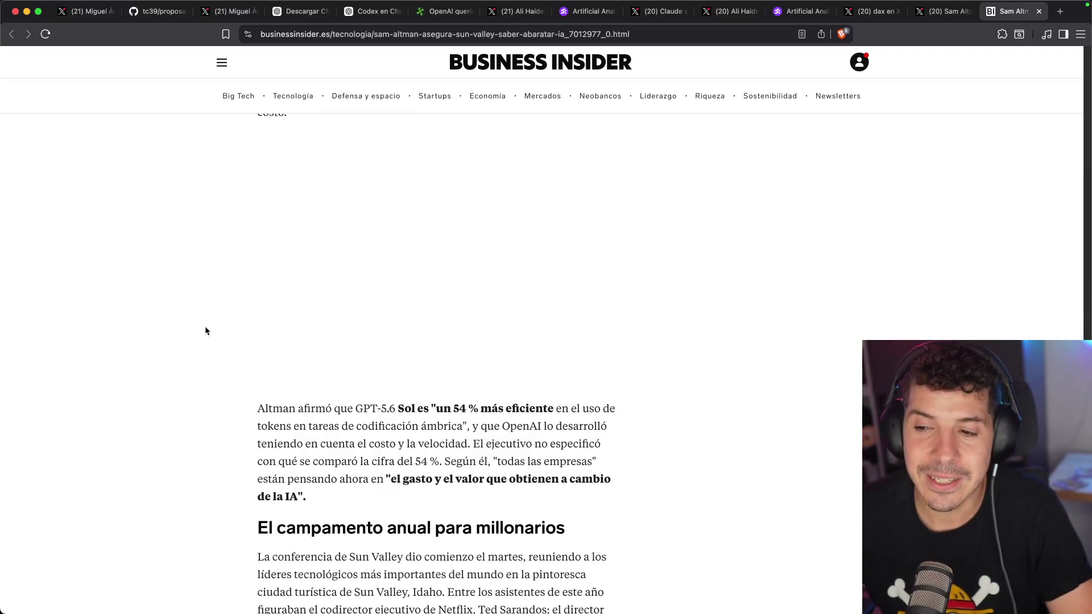
scroll(205, 331, "down", 2)
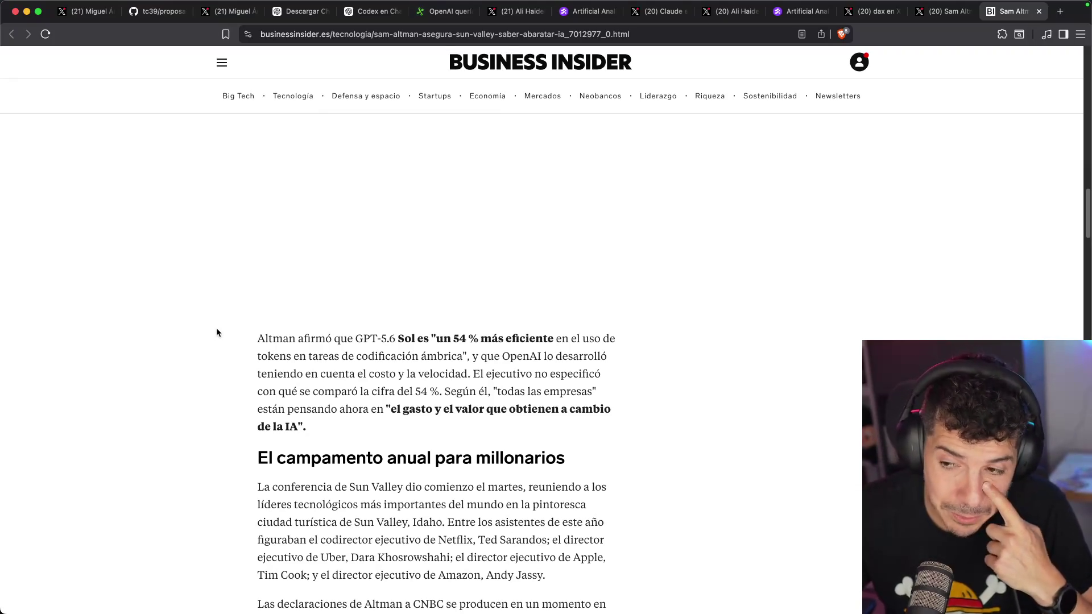
scroll(218, 313, "down", 2)
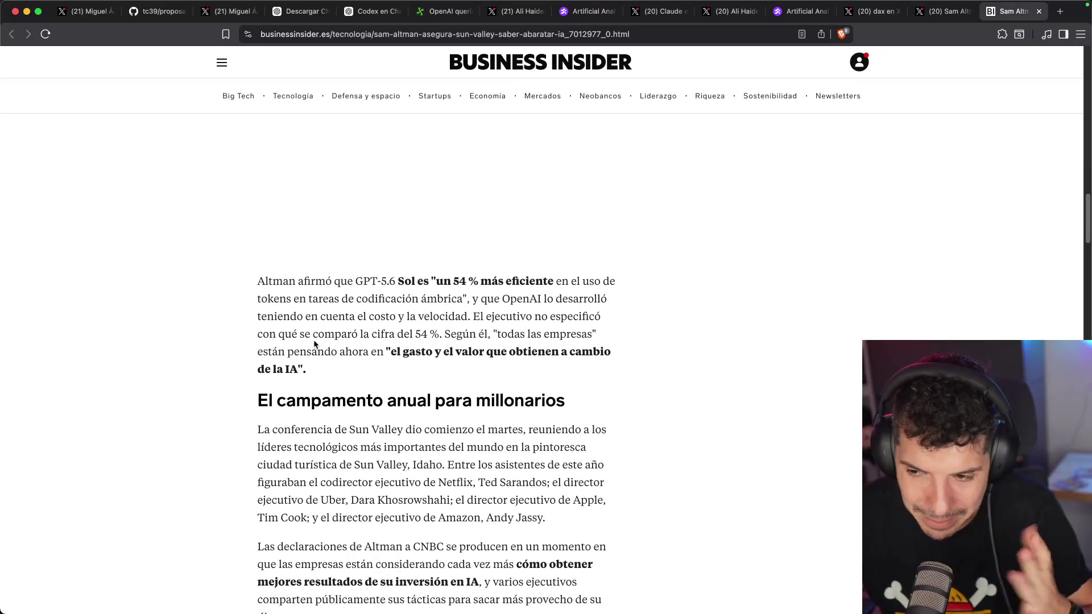
scroll(310, 342, "down", 2)
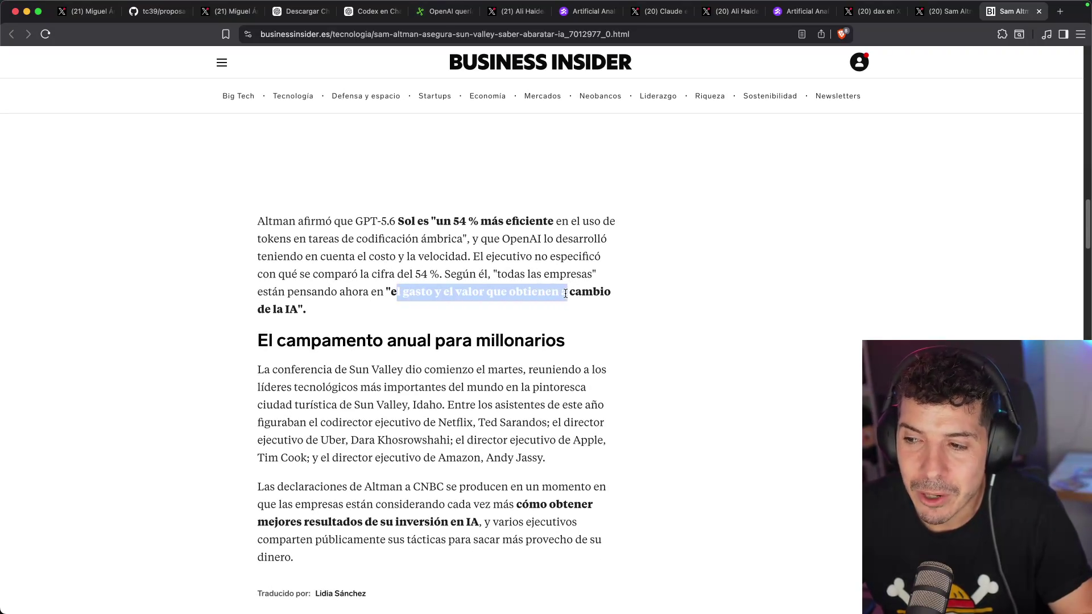
left_click(324, 297)
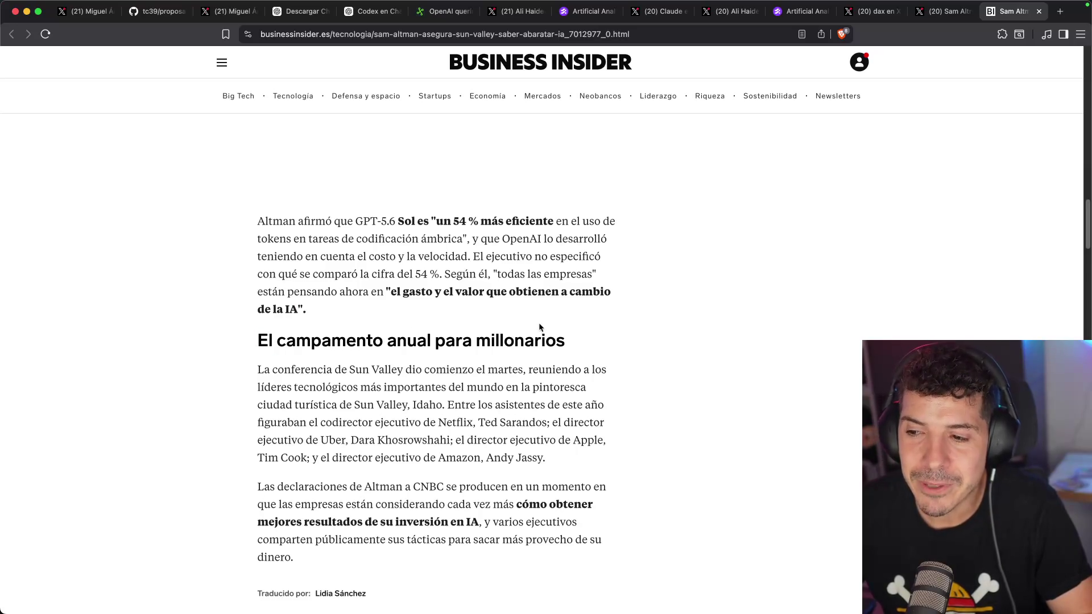
scroll(521, 324, "down", 8)
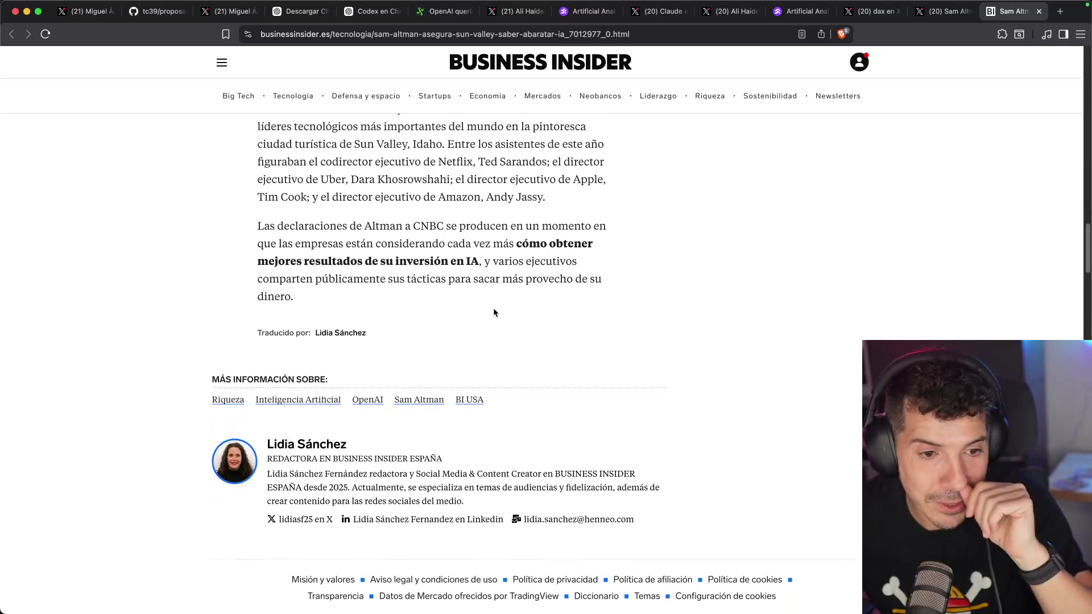
scroll(185, 312, "down", 10)
scroll(234, 267, "up", 10)
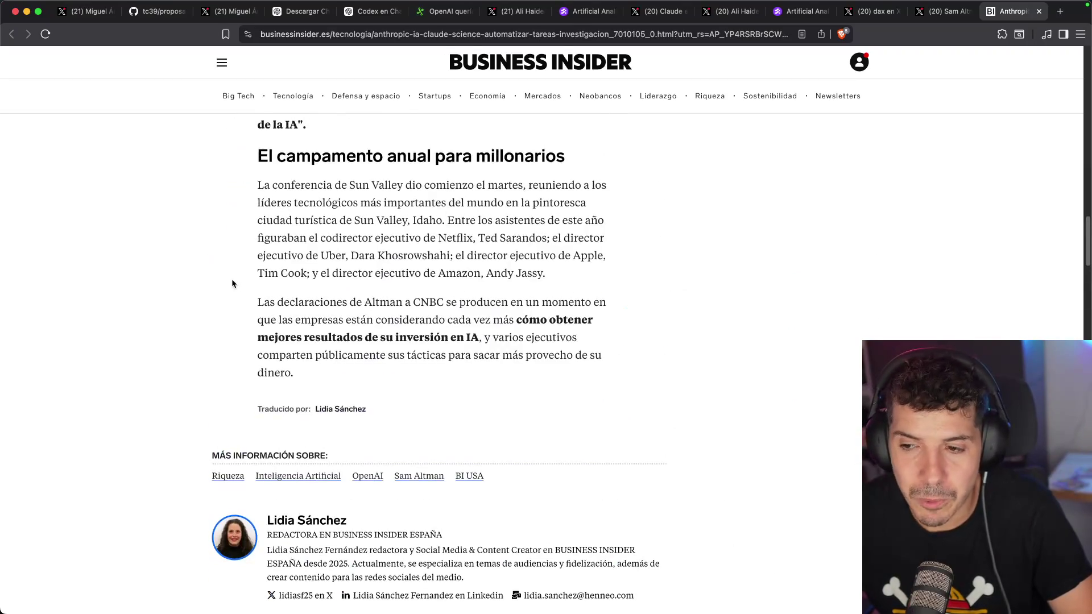
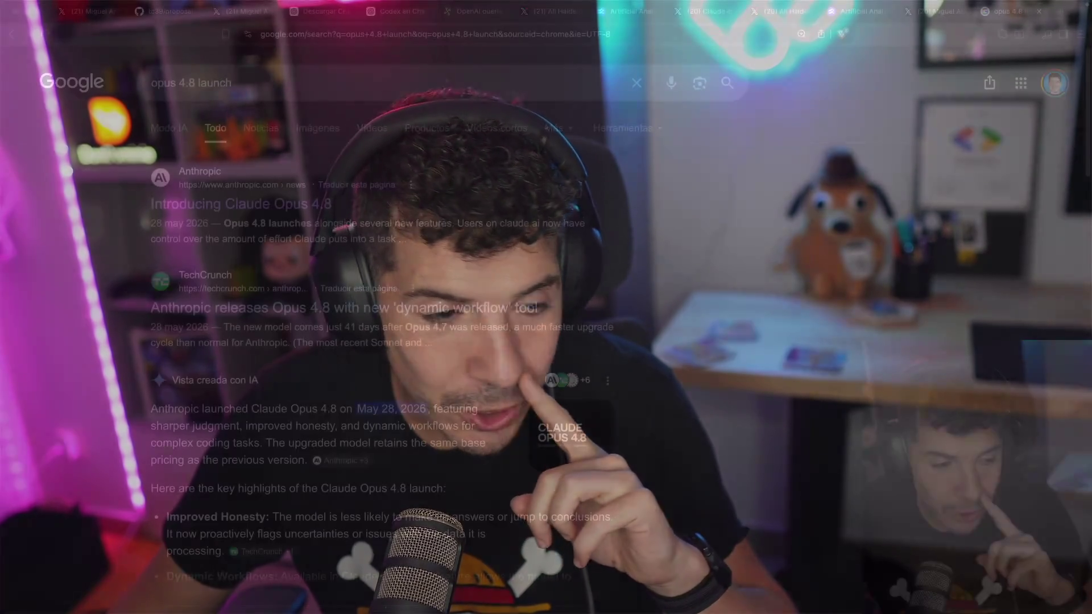
- Read the 'Introducing Claude Opus 4.8' article, then return to the opus 4.8 results and scroll down
left_click(308, 211)
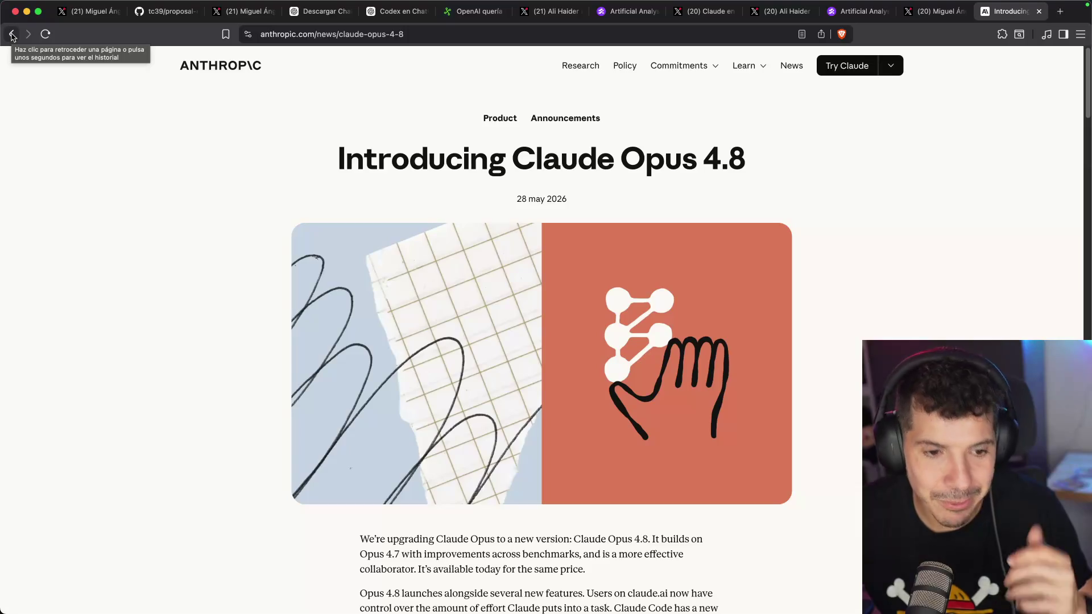
left_click(11, 35)
scroll(191, 274, "down", 4)
scroll(191, 274, "down", 5)
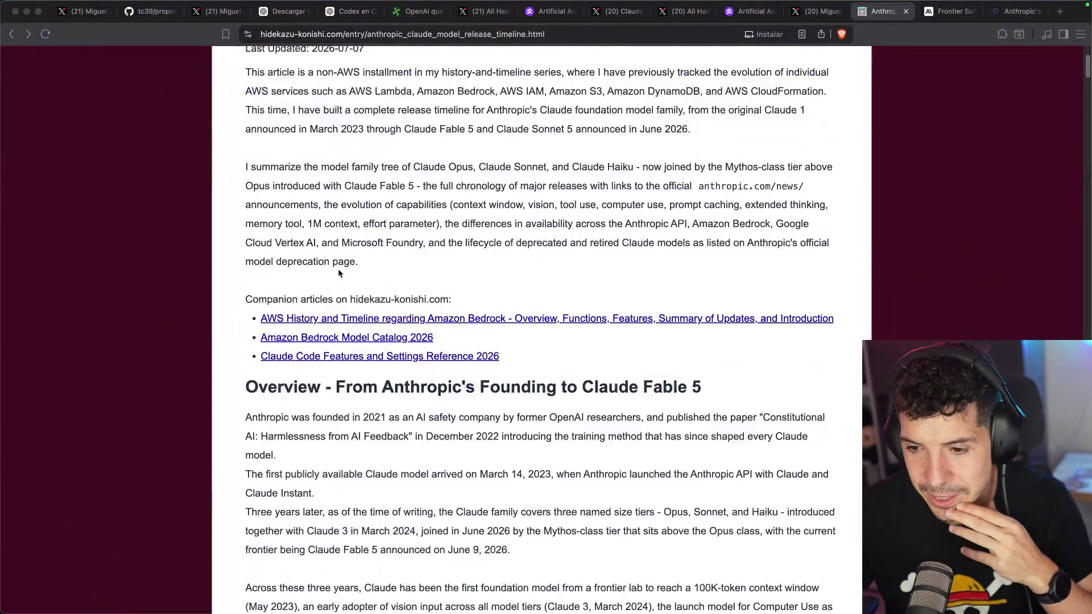
- Scroll further down the current page
scroll(338, 273, "down", 20)
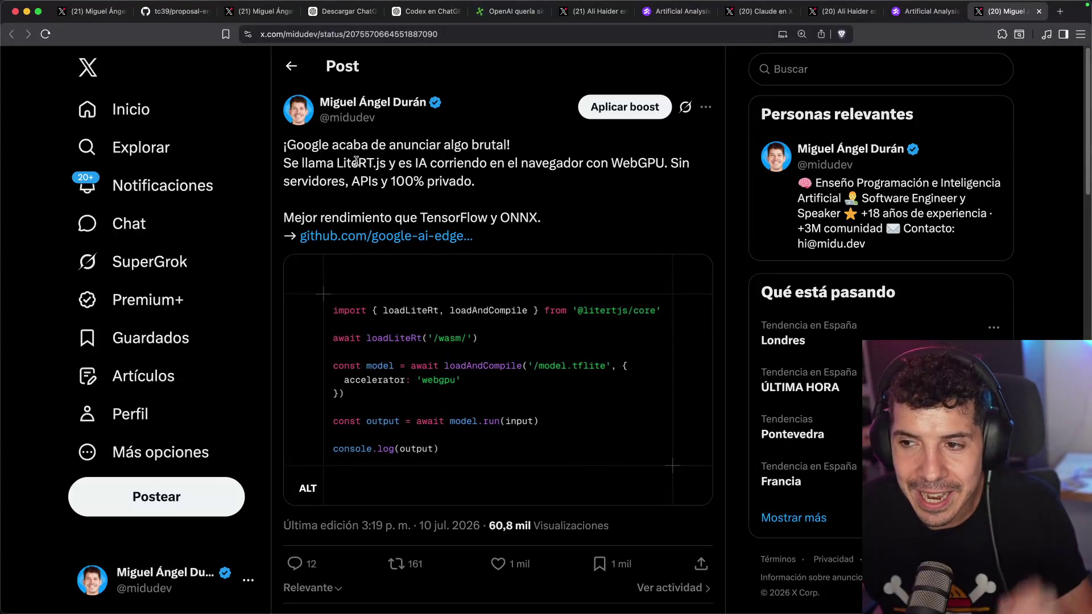
- Highlight 'LiteRT.js' in the post and open its github.com/google-ai-edge link
left_click_drag(337, 163, 388, 165)
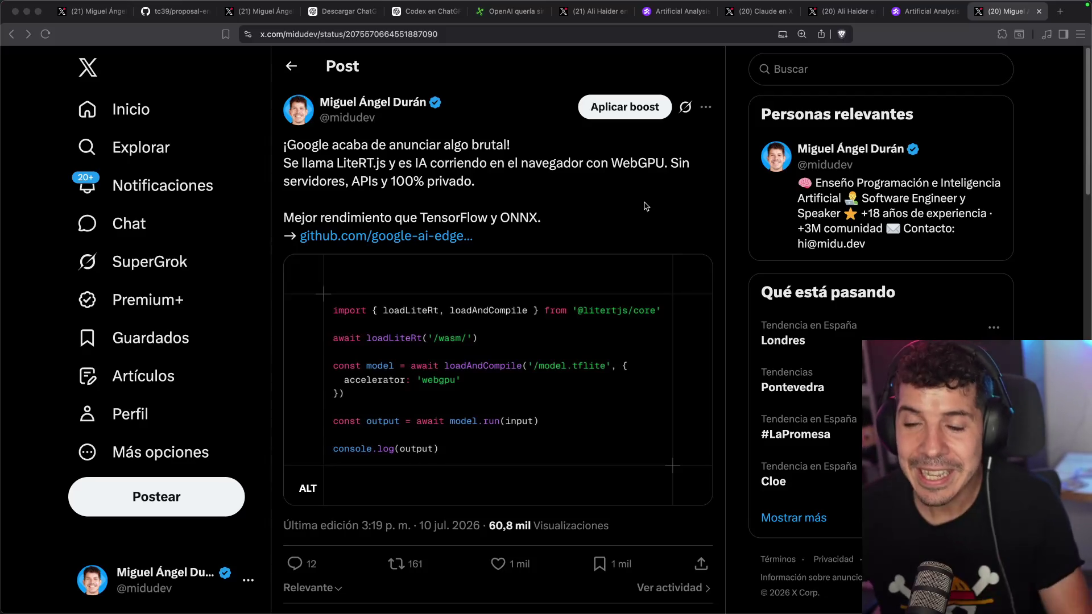
left_click(472, 217)
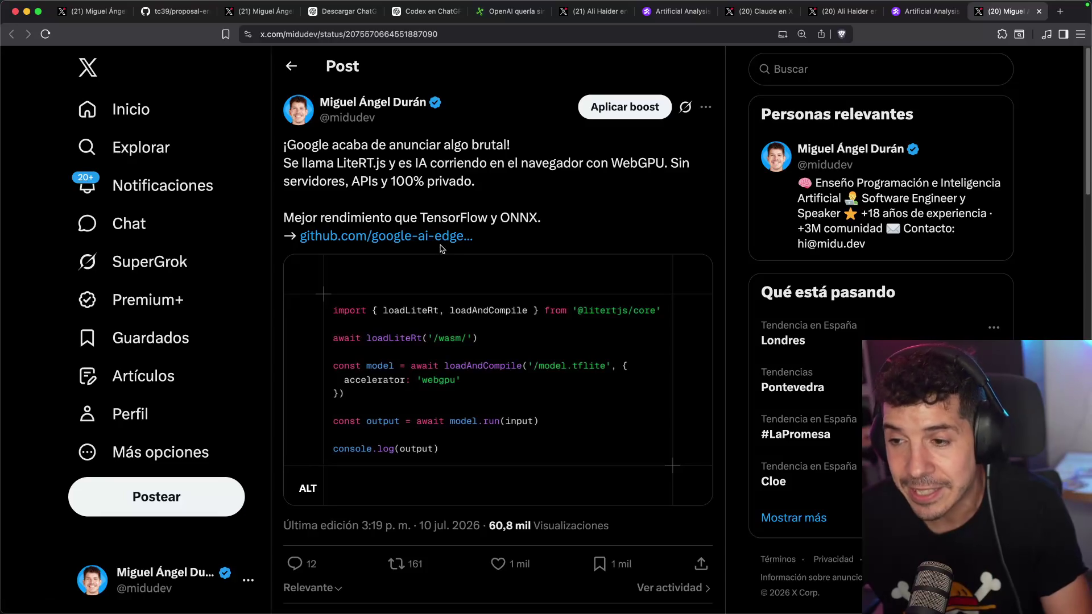
left_click(432, 237, "super")
- Scroll the LiteRT.js GitHub README to Usage and open the ai.google.dev/edge/litert/web guide
left_click(1010, 12)
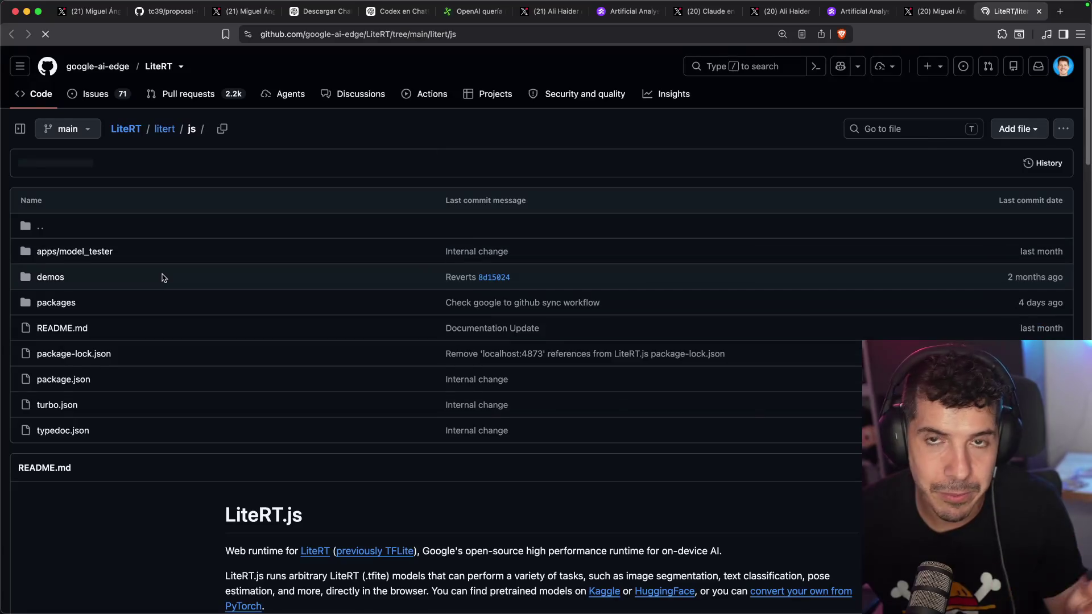
scroll(214, 297, "down", 1)
scroll(214, 298, "down", 5)
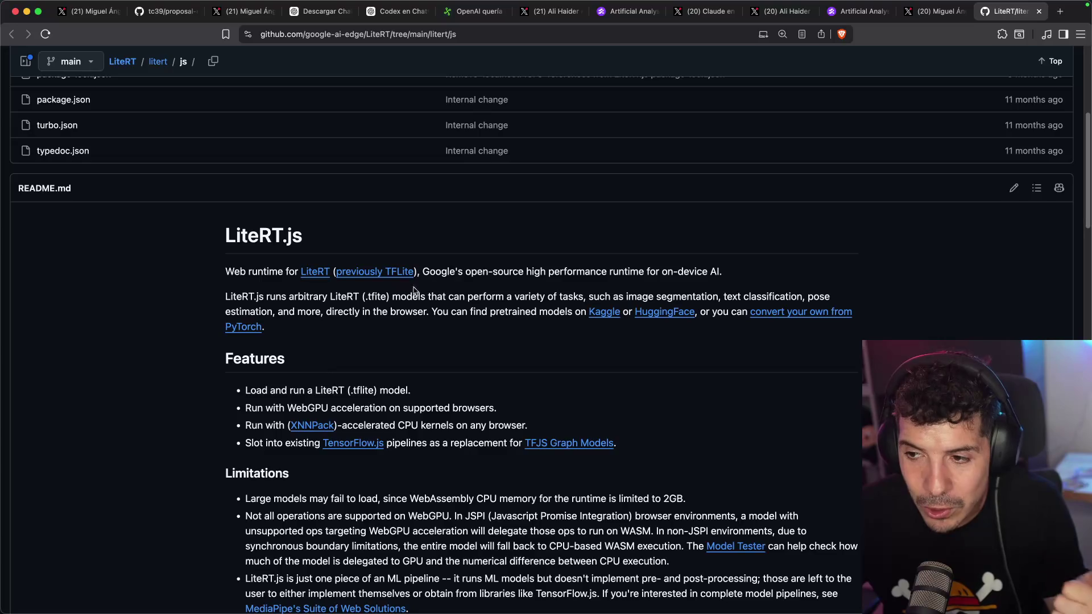
scroll(488, 282, "down", 7)
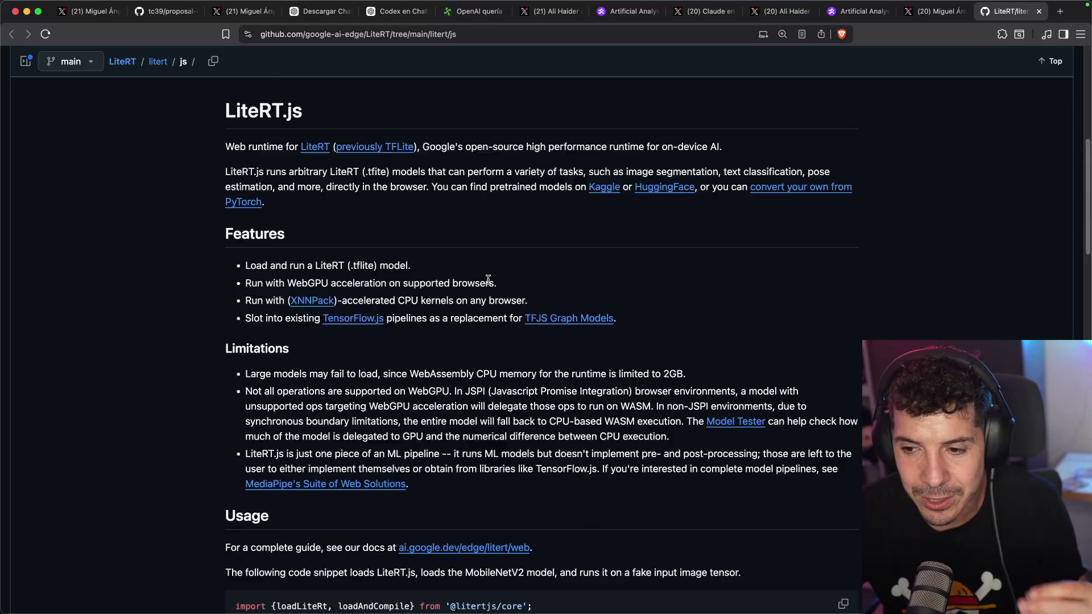
scroll(228, 306, "down", 2)
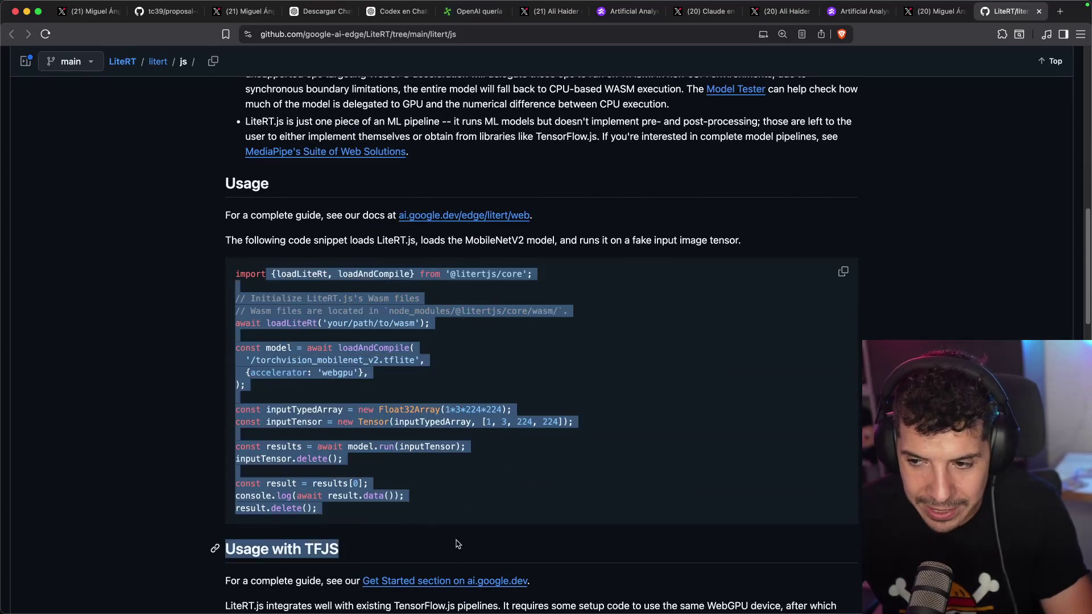
left_click(469, 214, "super")
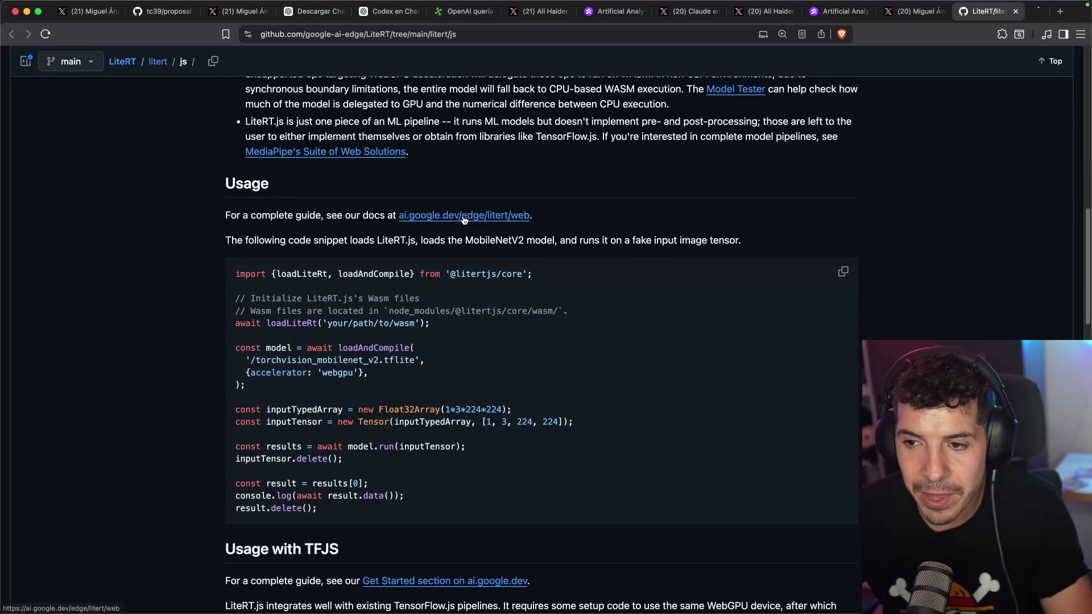
left_click(1002, 14)
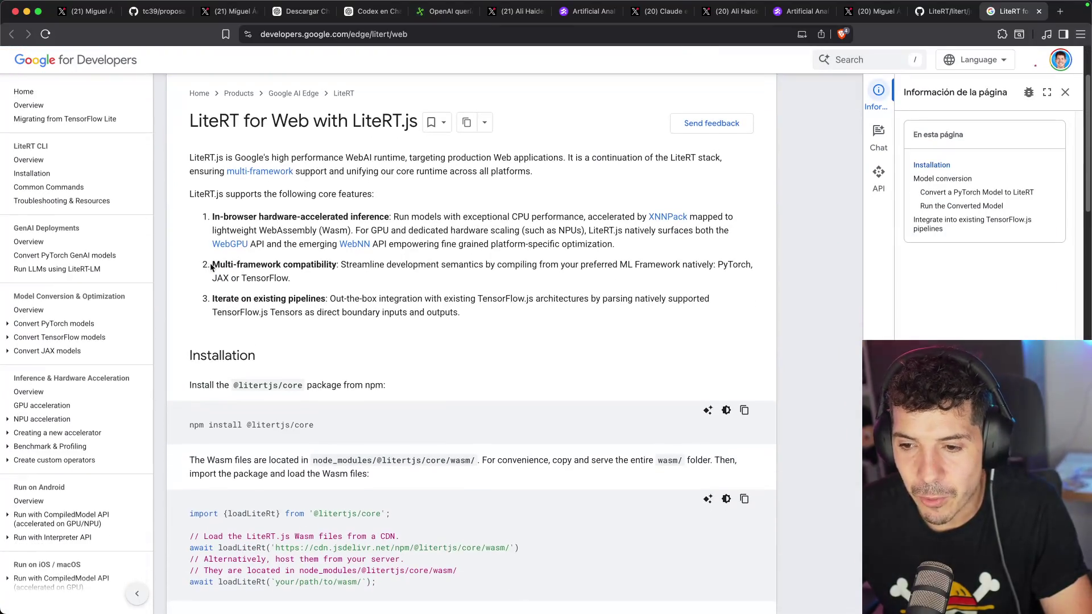
scroll(233, 362, "down", 1)
left_click_drag(182, 367, 320, 370)
left_click(319, 368)
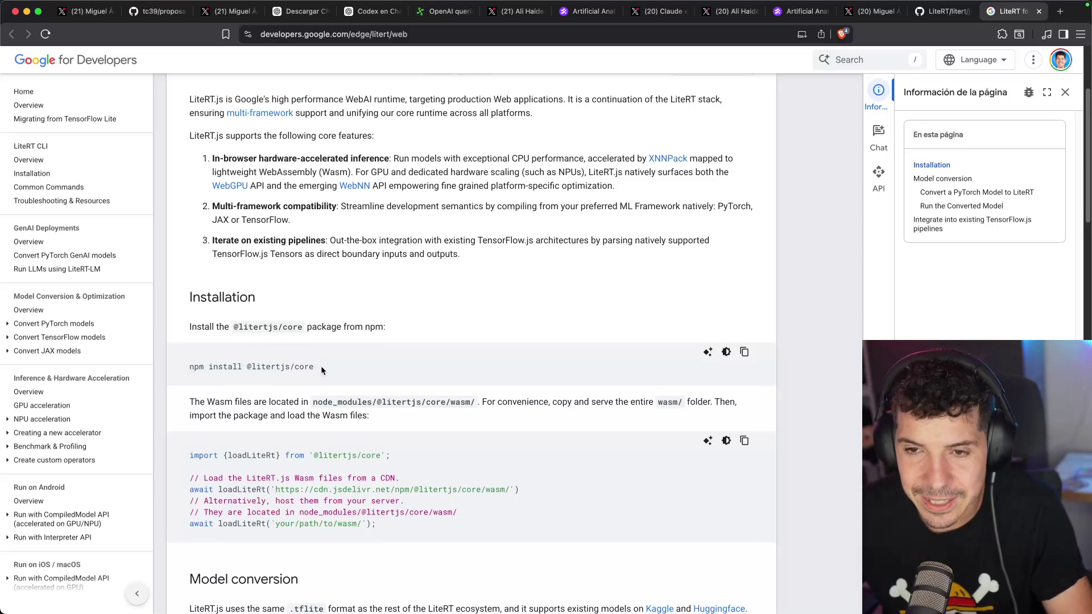
scroll(321, 366, "down", 1)
left_click_drag(190, 413, 380, 402)
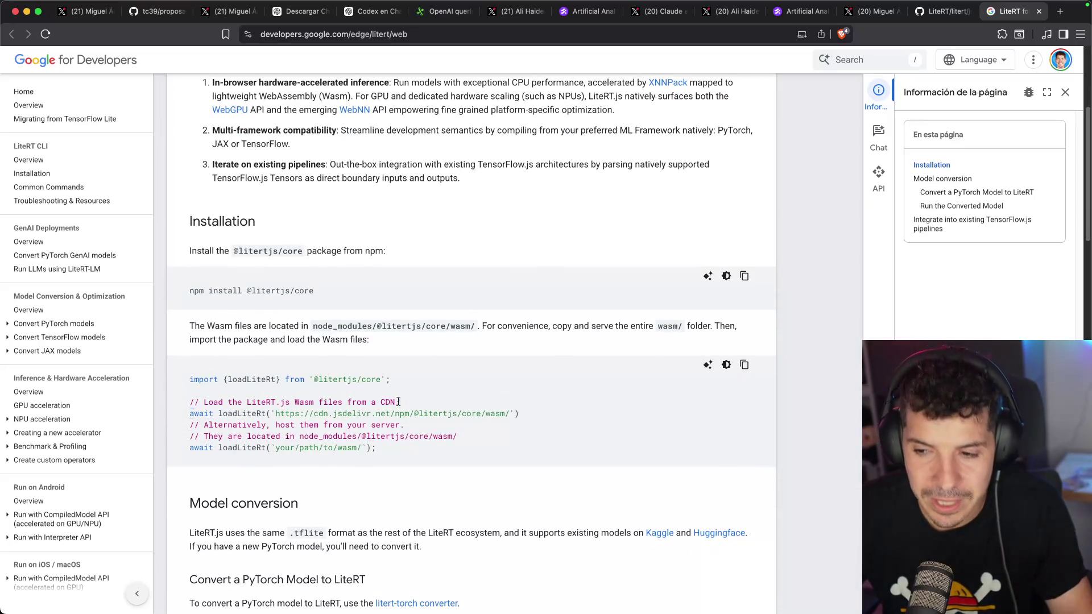
scroll(357, 376, "down", 1)
left_click_drag(218, 384, 344, 367)
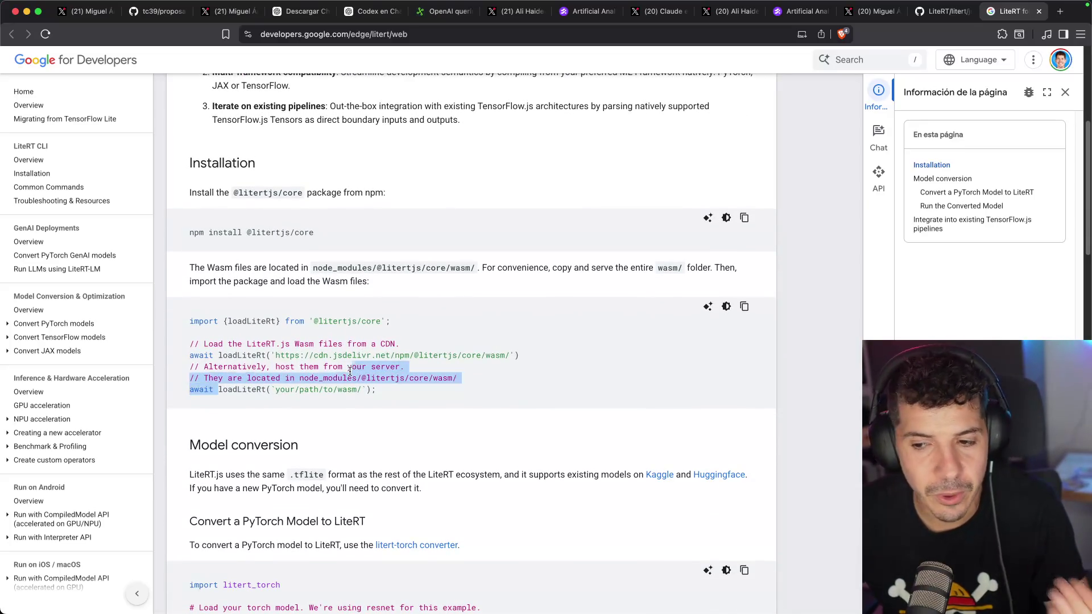
left_click(344, 367)
scroll(369, 368, "down", 5)
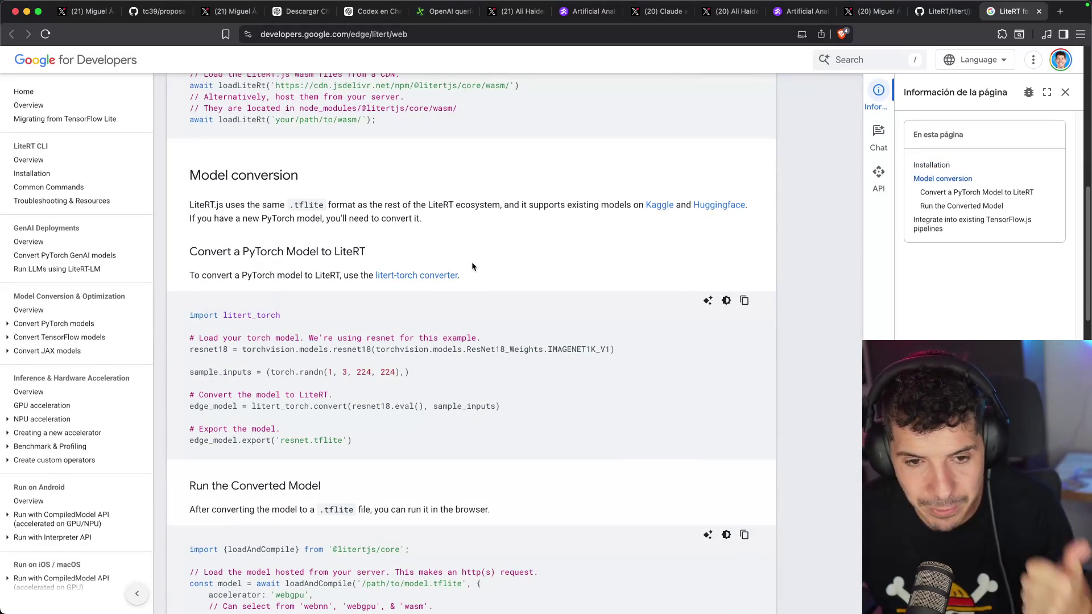
scroll(461, 255, "down", 2)
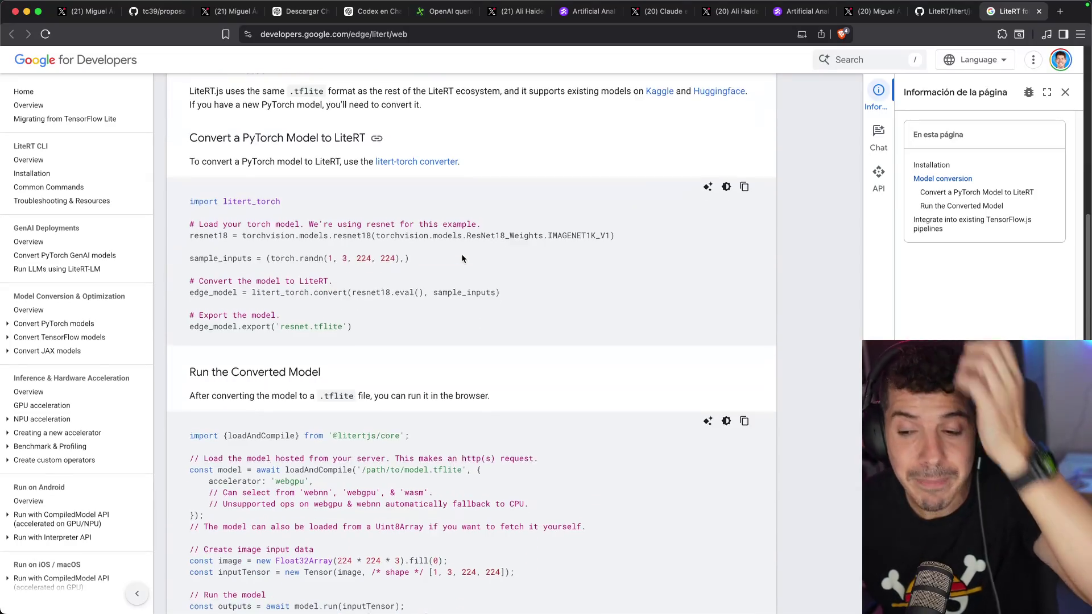
scroll(461, 259, "down", 6)
scroll(459, 228, "down", 5)
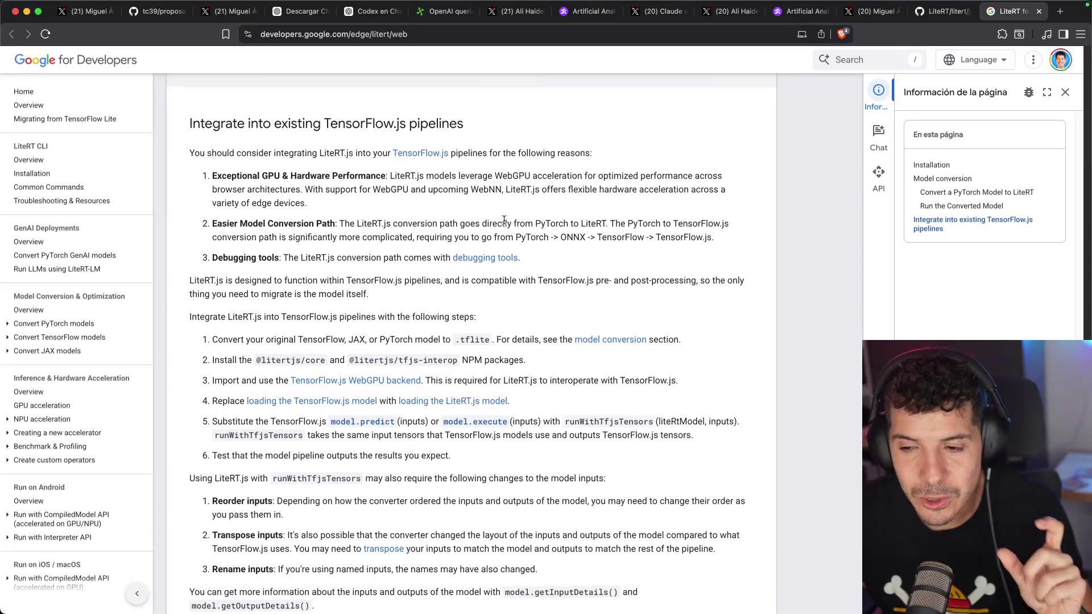
scroll(485, 212, "down", 6)
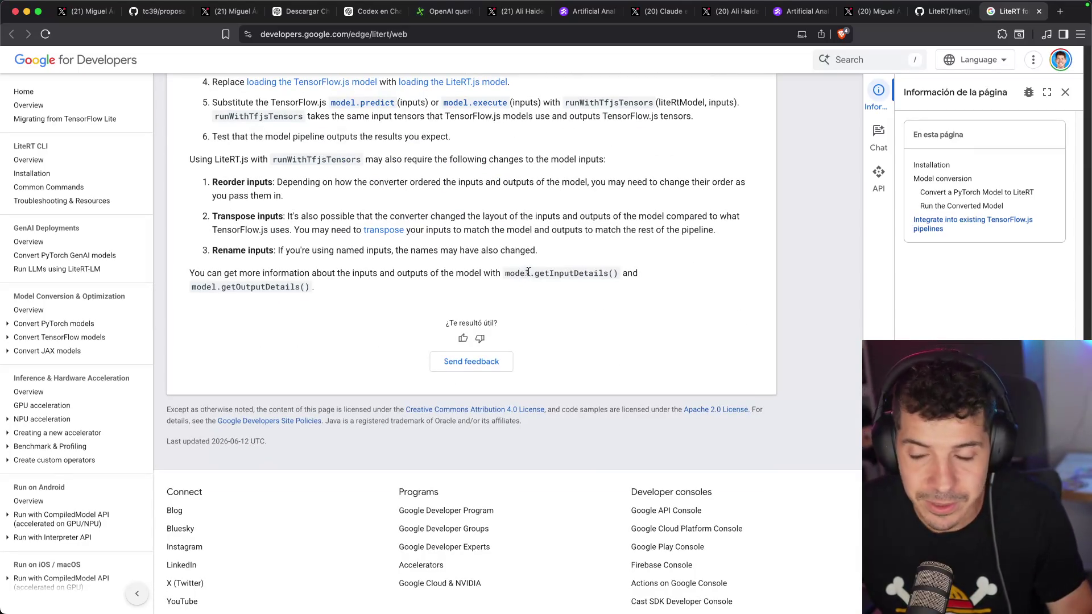
scroll(349, 403, "up", 20)
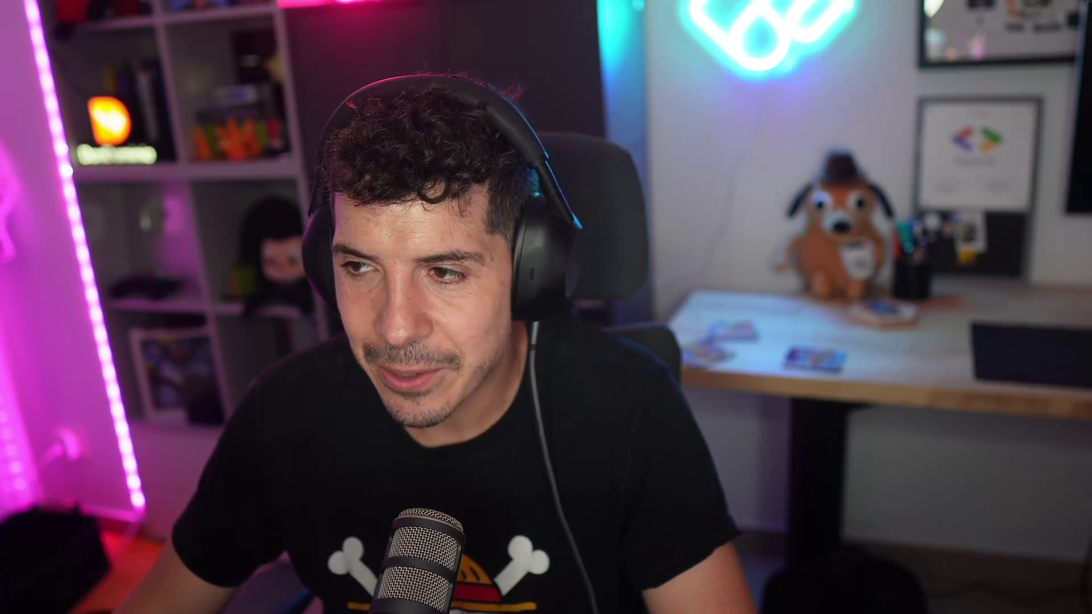
- Look over the litert-samples README, then close the GitHub tab
scroll(483, 238, "up", 5)
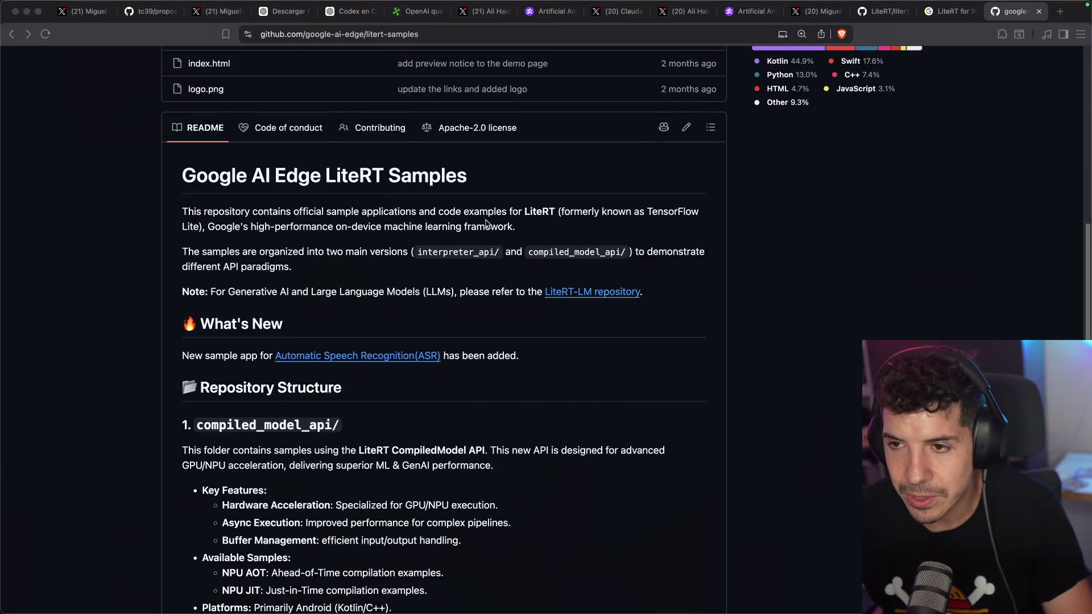
scroll(246, 357, "down", 4)
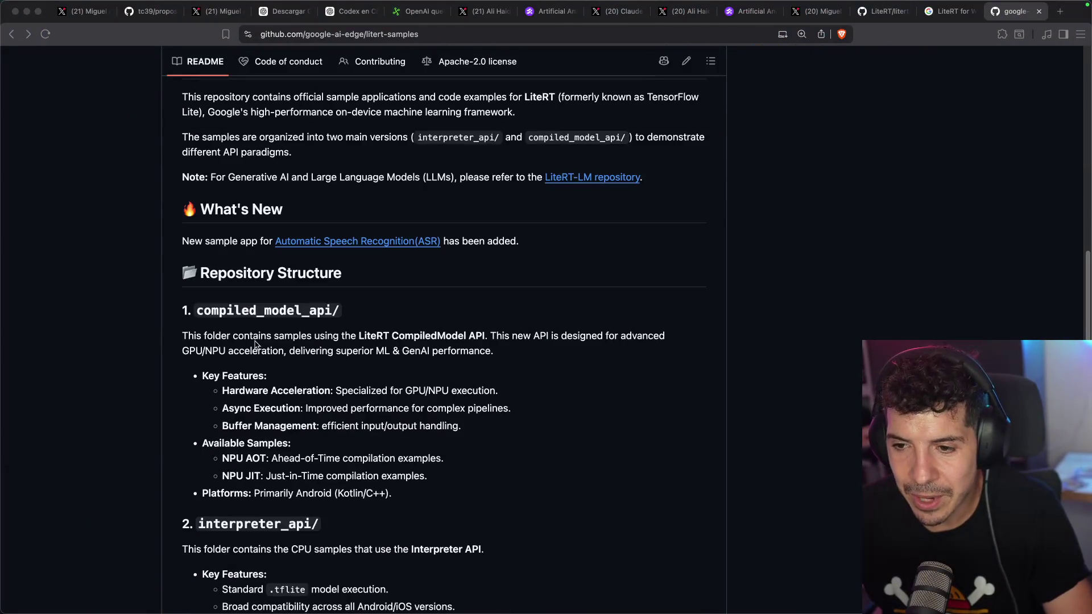
scroll(254, 345, "down", 2)
scroll(301, 296, "up", 10)
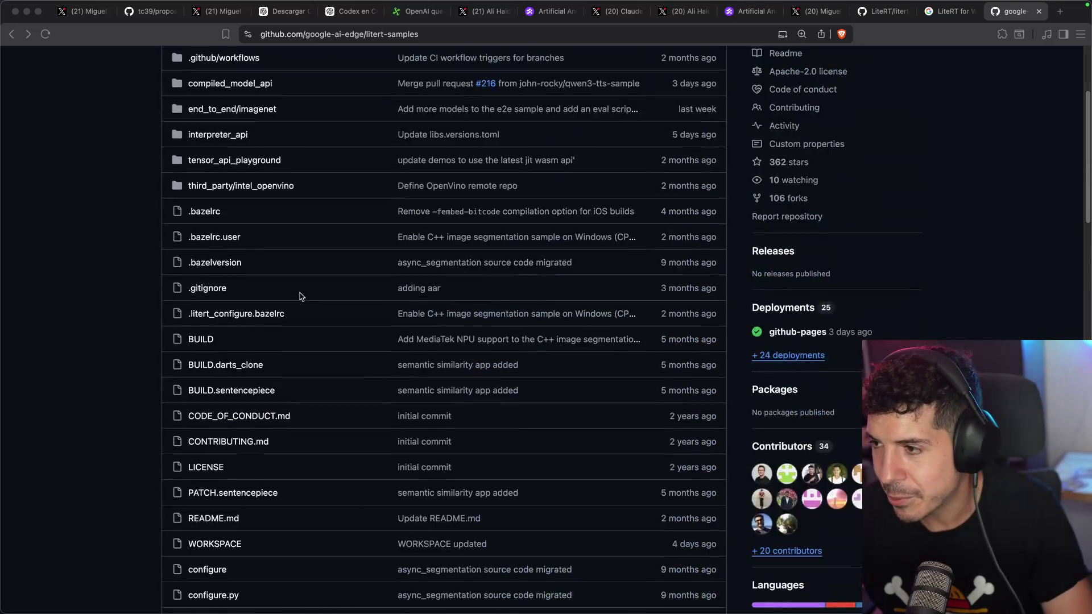
scroll(301, 296, "up", 3)
key("super+w")
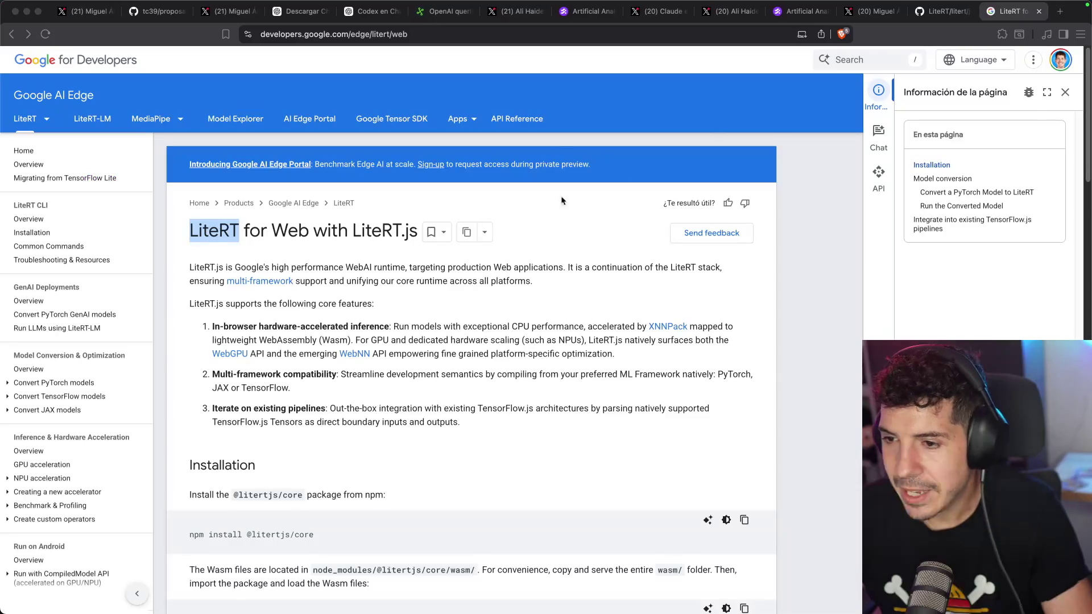
- Search the LiteRT.js docs page for 'demo' and find no demo mentioned
scroll(411, 288, "down", 5)
key("super+f")
type("demo")
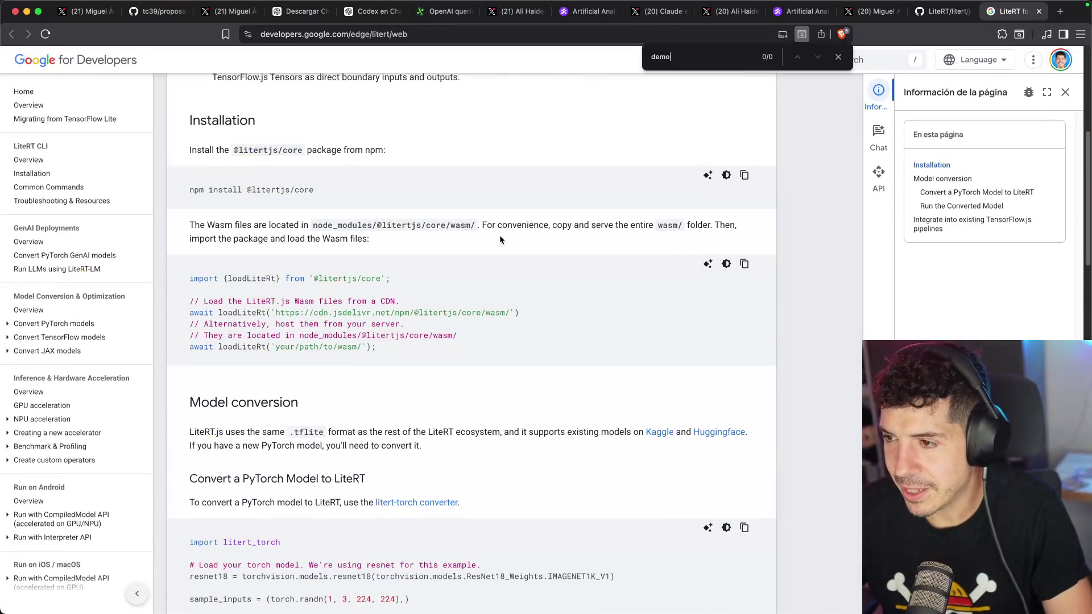
key("super+f")
scroll(531, 333, "down", 15)
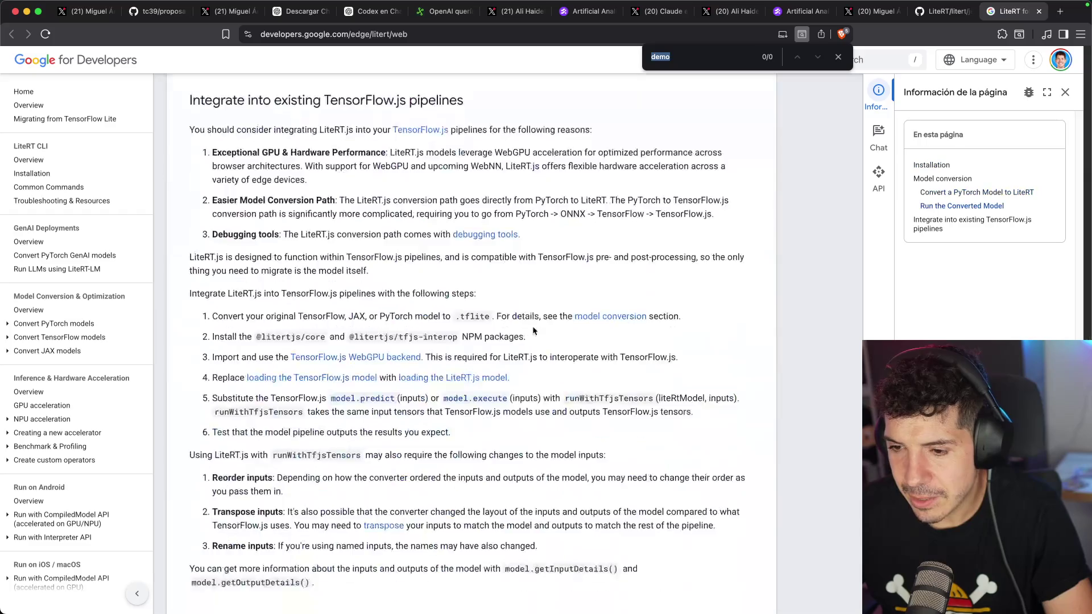
scroll(533, 328, "up", 5)
key("super+t")
- Search Google for 'LiteRT demo' and open two results, including the LiteRT-LM.js Chat demo, in background tabs
type("litert")
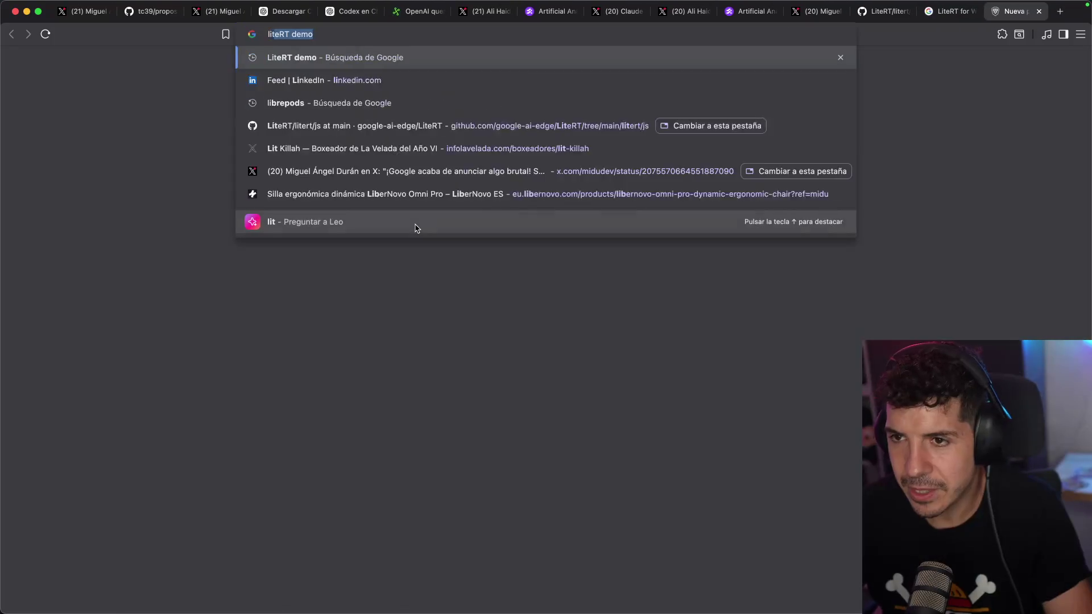
key("Return")
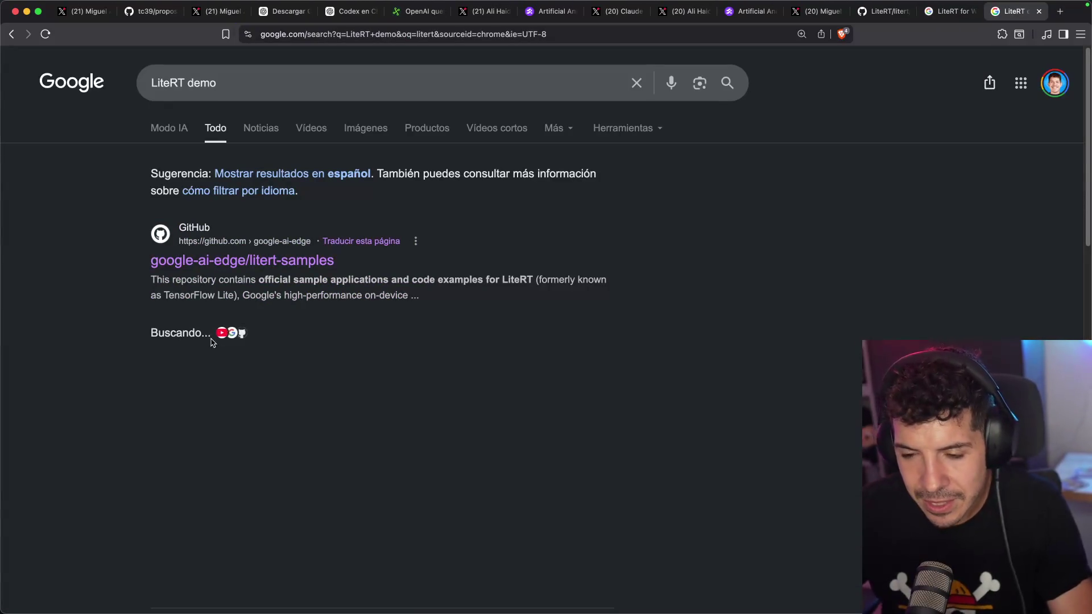
scroll(161, 342, "down", 5)
scroll(161, 342, "down", 2)
left_click(341, 406, "super")
left_click(216, 510, "super")
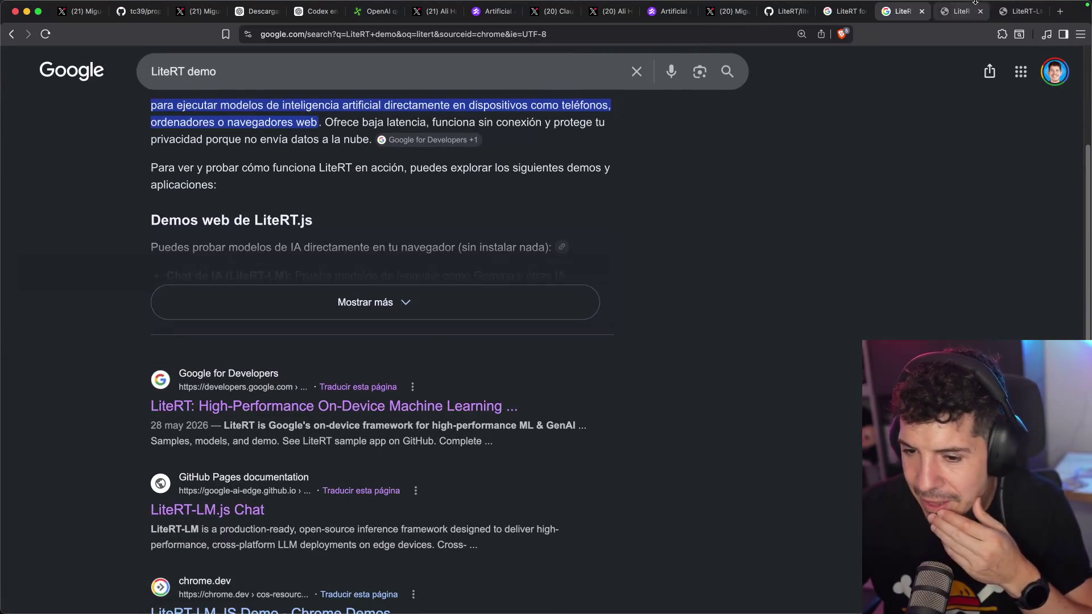
- Try the LiteRT-LM.js Chat demo, keeping Gemma 4 E2B as the model, then close it
left_click(1022, 12)
left_click(54, 120)
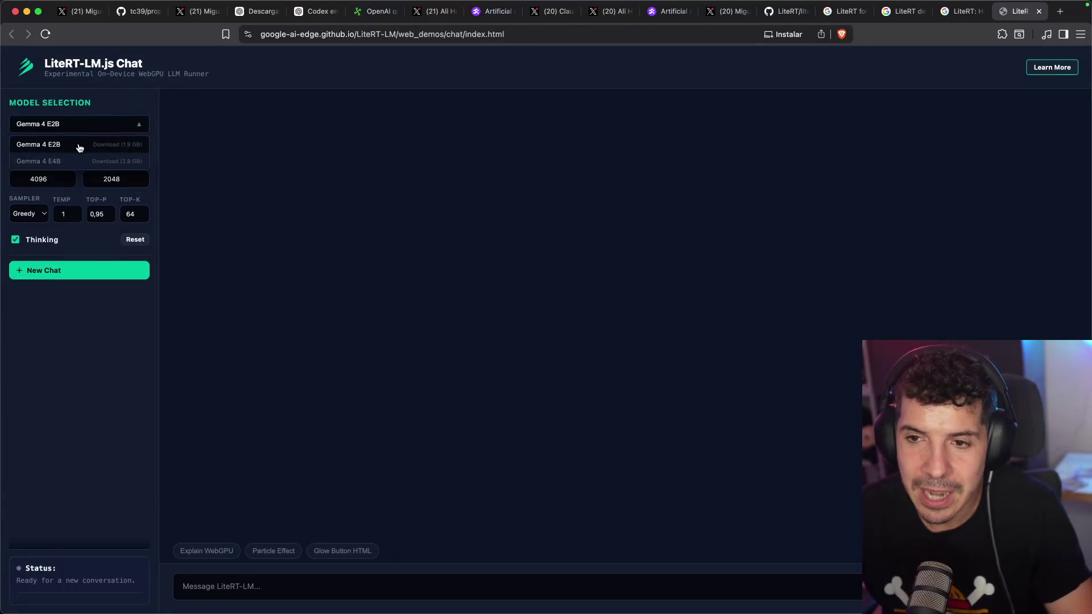
left_click(83, 146)
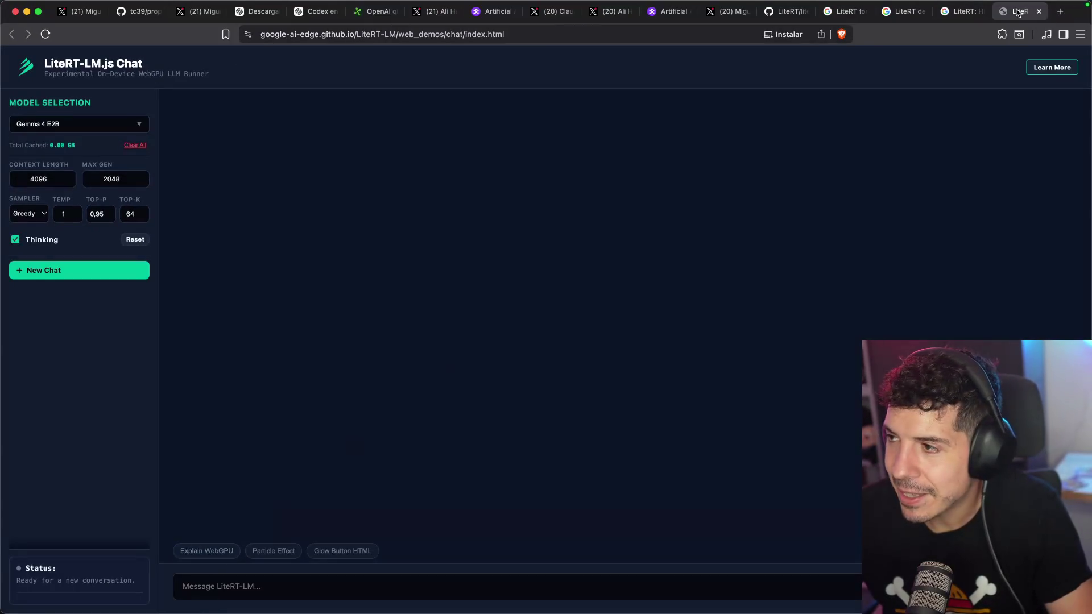
left_click(1038, 11)
scroll(230, 283, "down", 1)
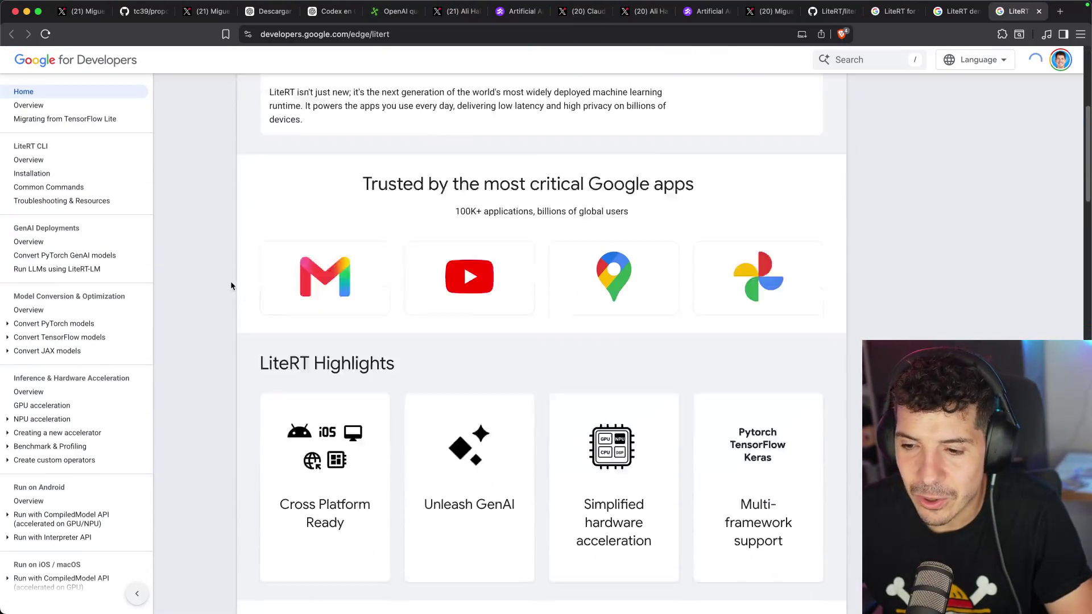
- Scroll back up the Google for Developers LiteRT overview page
scroll(267, 268, "up", 5)
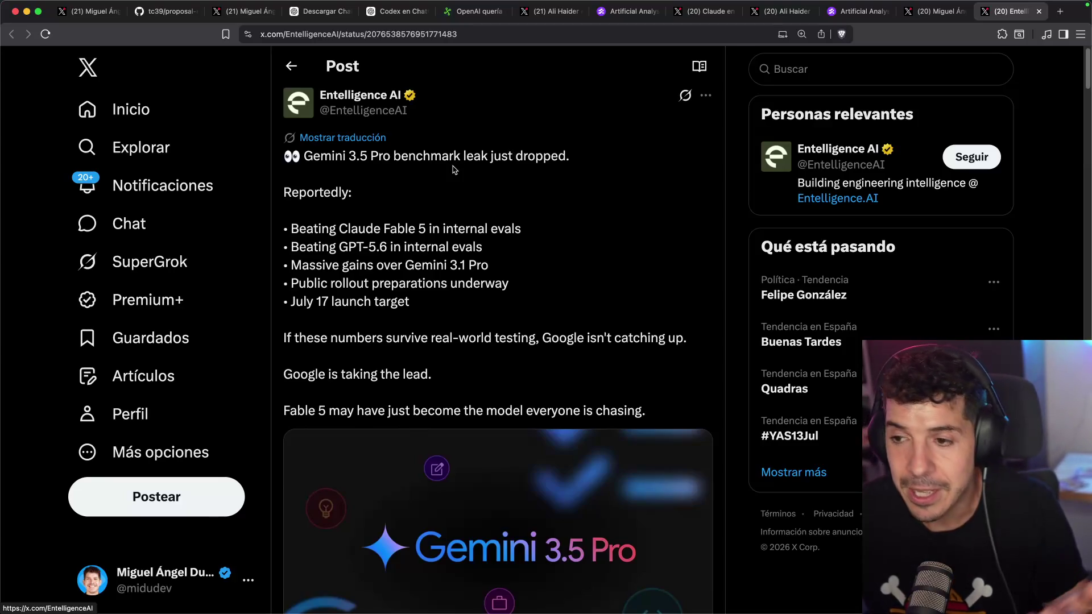
scroll(457, 182, "down", 1)
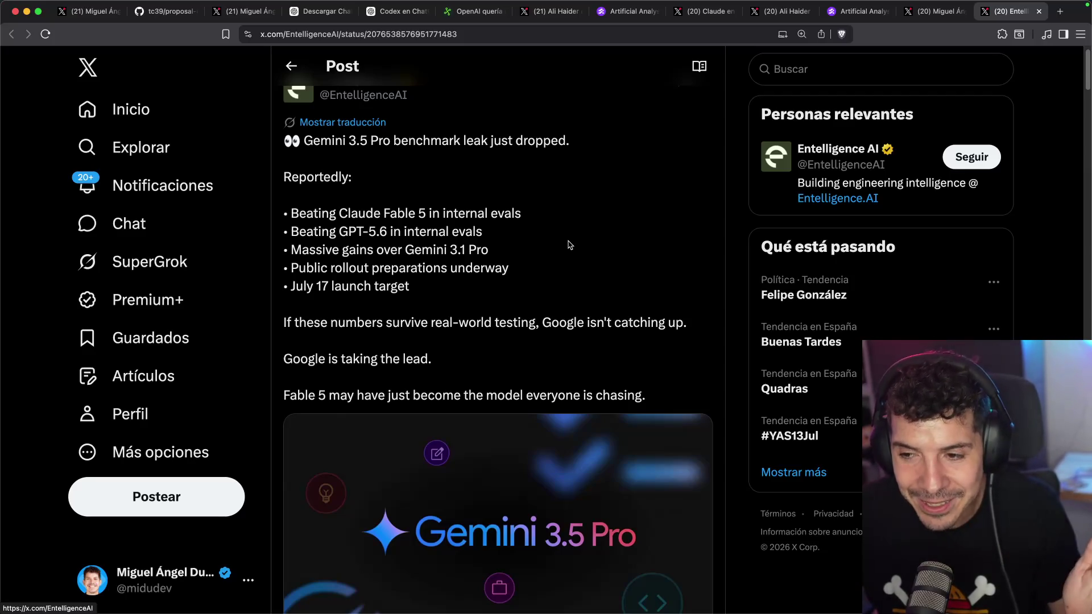
scroll(469, 268, "down", 3)
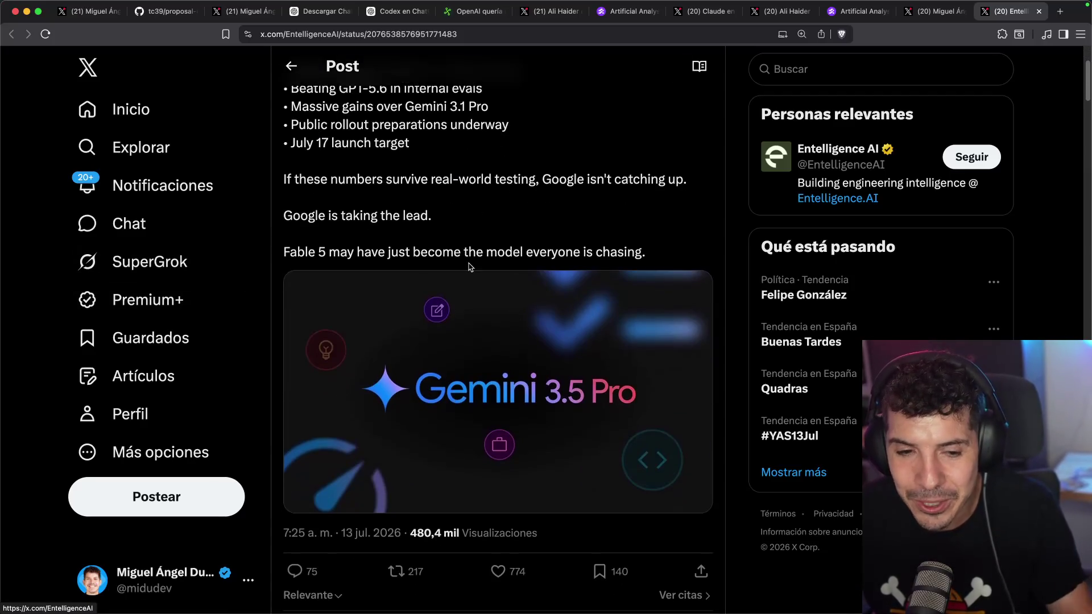
scroll(481, 256, "up", 3)
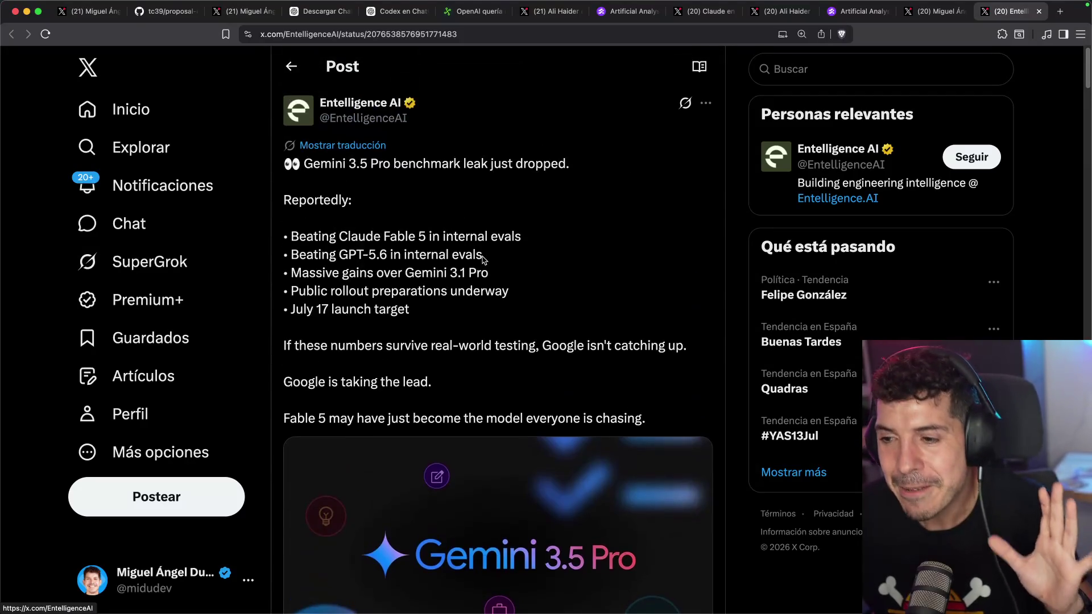
scroll(561, 265, "down", 3)
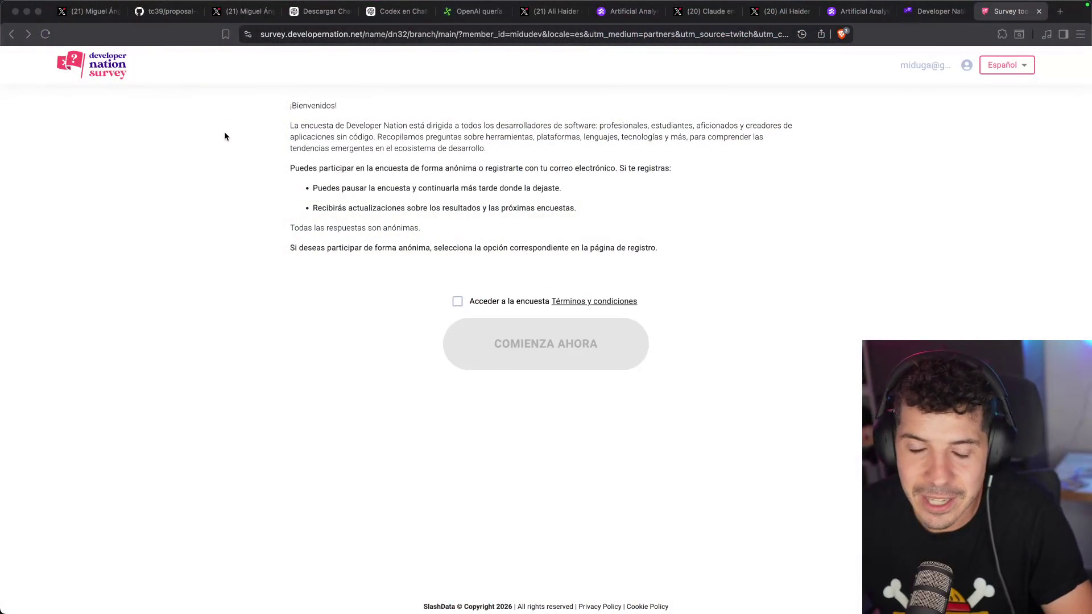
- Zoom in the page and load the survey through the midu.link/nation short link
left_click(248, 210)
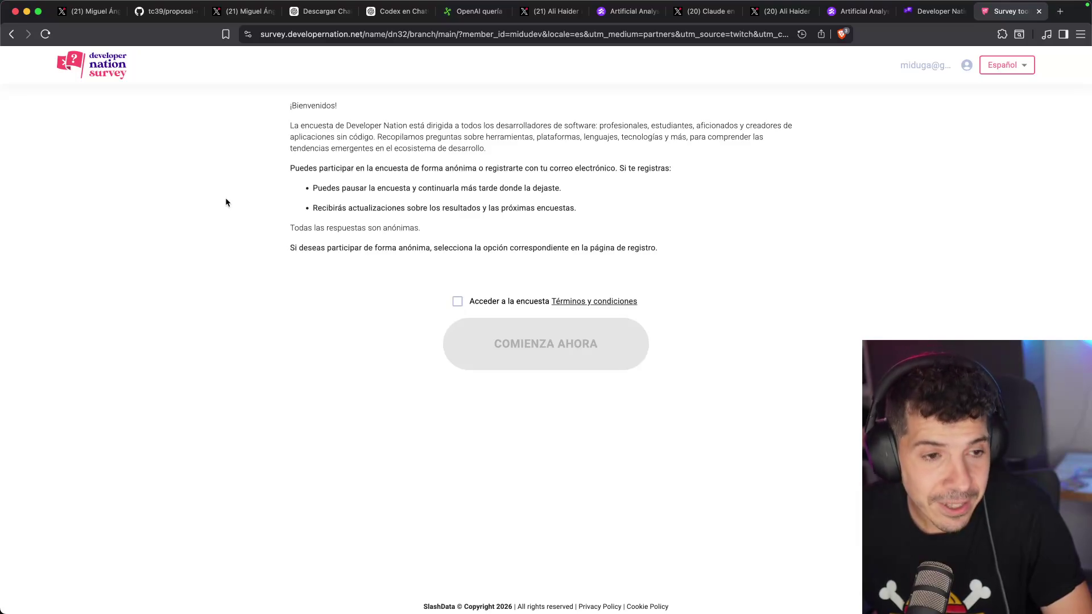
key("super+plus")
key("super+plus")
key("super+plus")
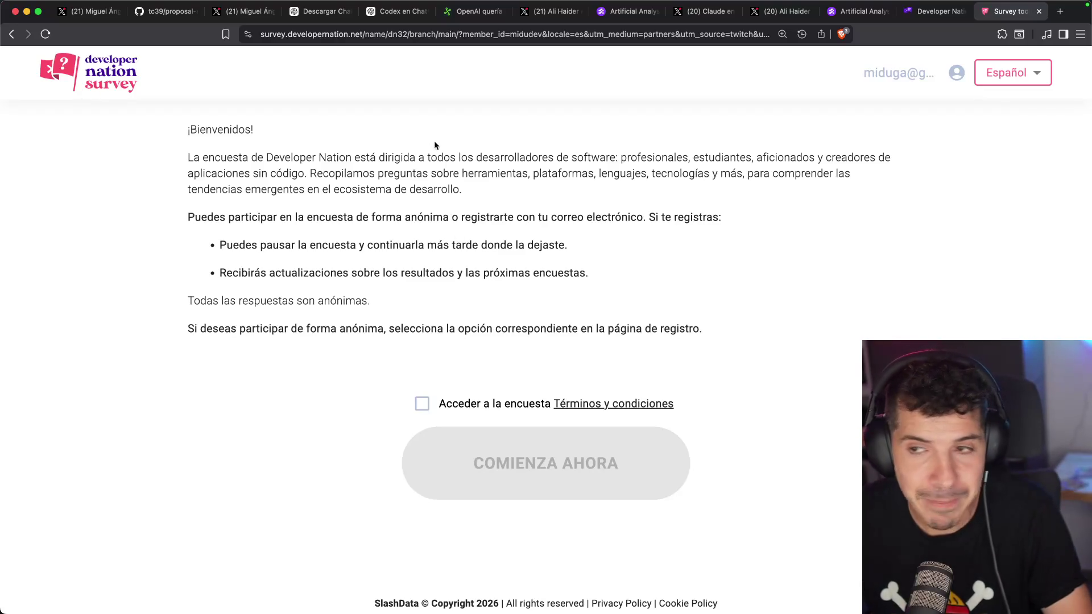
left_click(461, 34)
type("midu.link/")
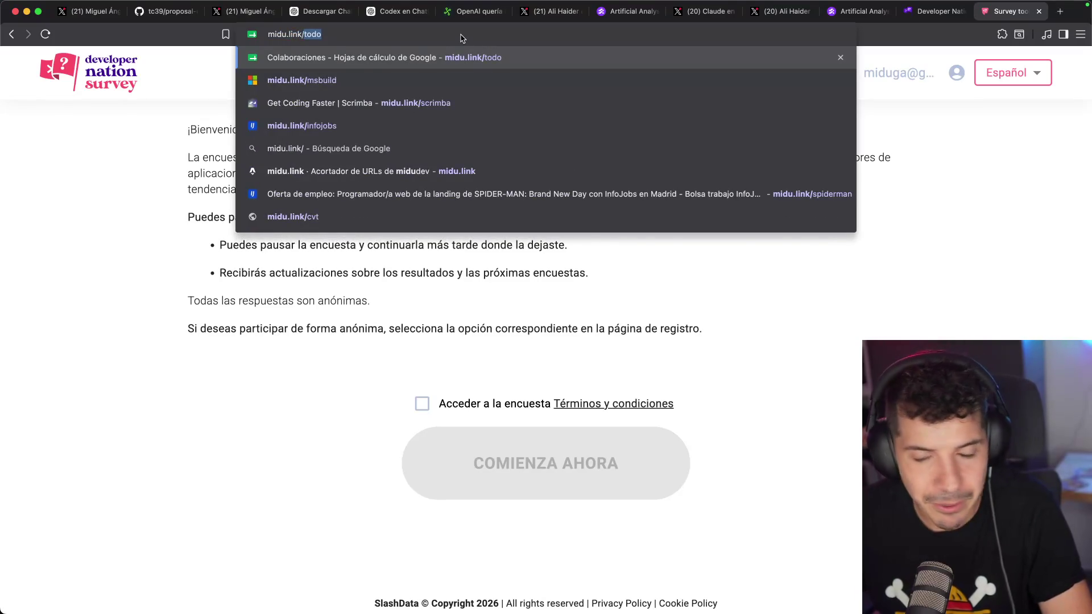
type("nation")
key("Return")
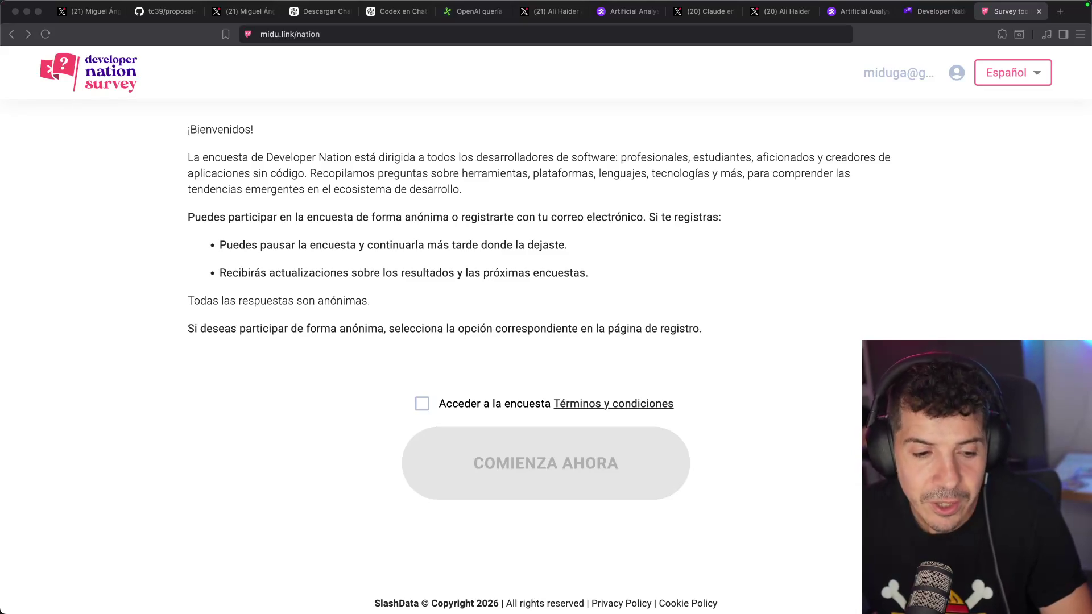
- Review the Developer Nation points and prize cards, then accept the survey terms on the survey page
left_click(933, 10)
scroll(240, 346, "down", 5)
scroll(239, 347, "down", 15)
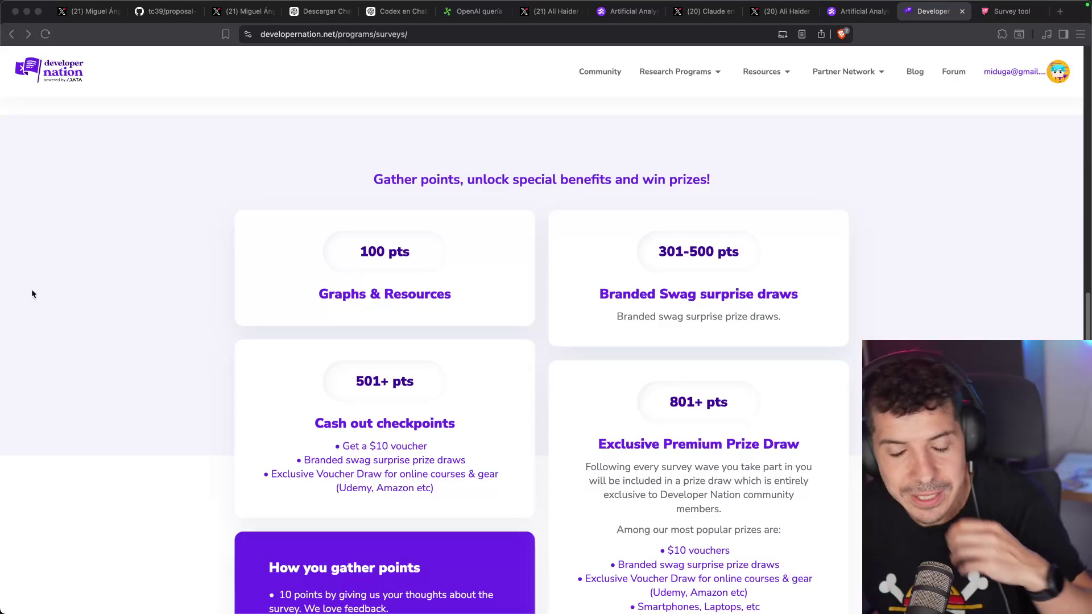
scroll(461, 367, "down", 2)
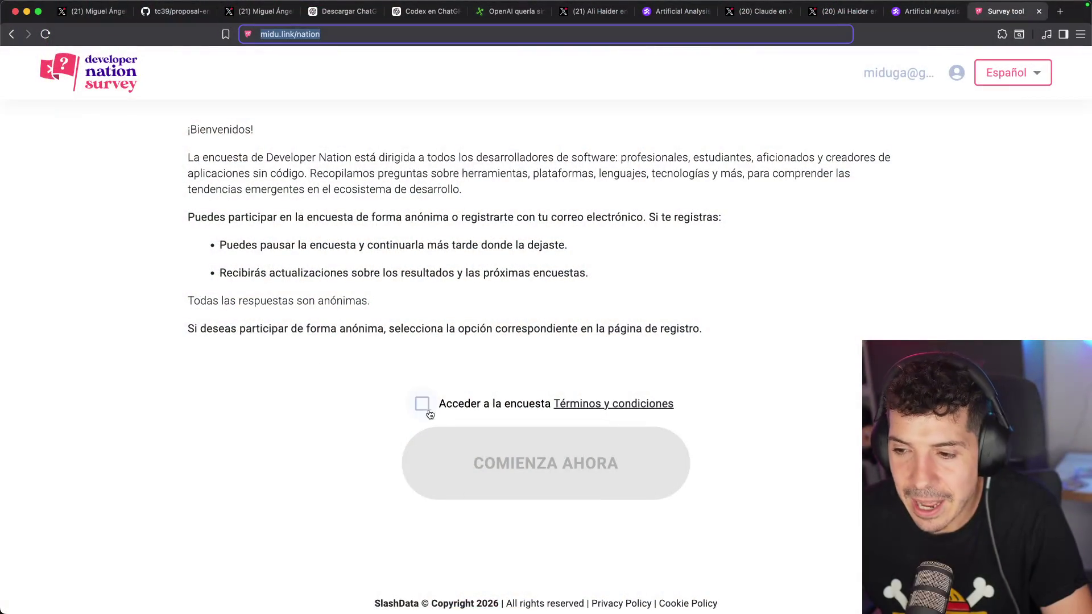
left_click(422, 404)
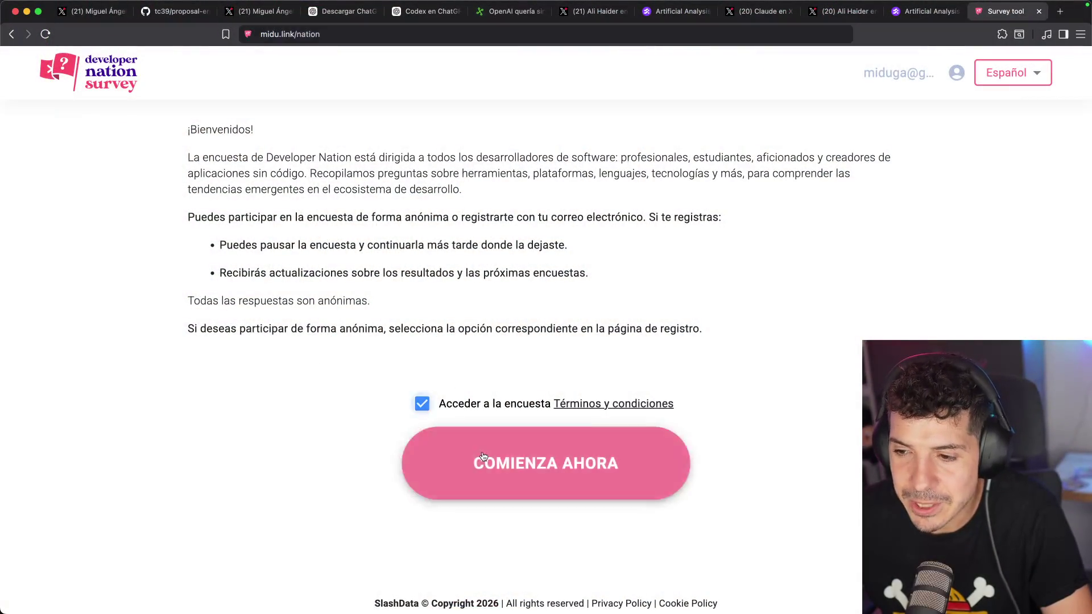
- Start the survey and pass the human check by selecting all five hat pictures
left_click(513, 439)
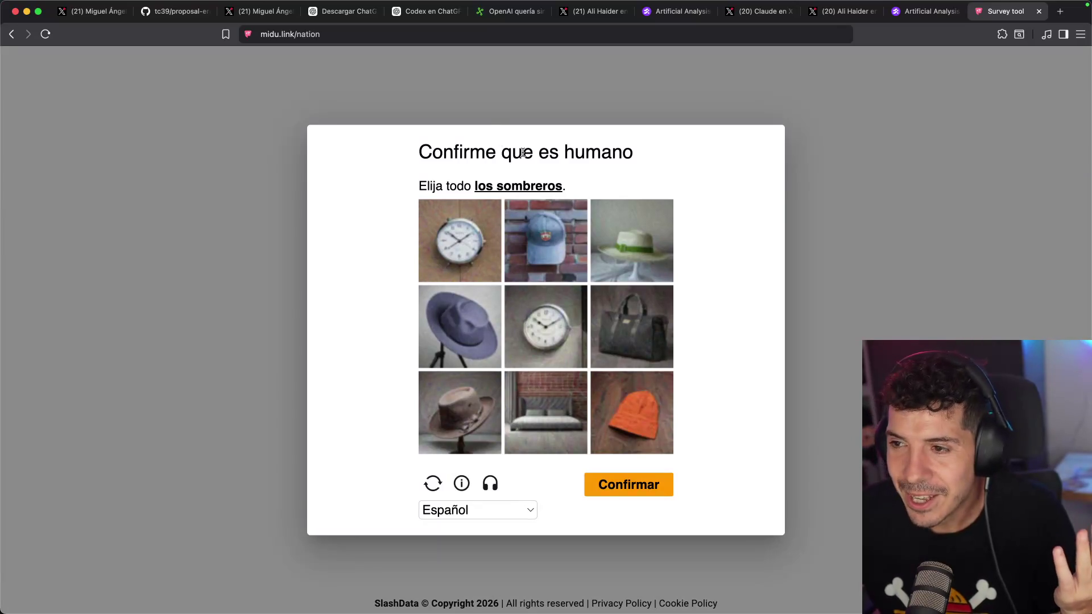
left_click(459, 331)
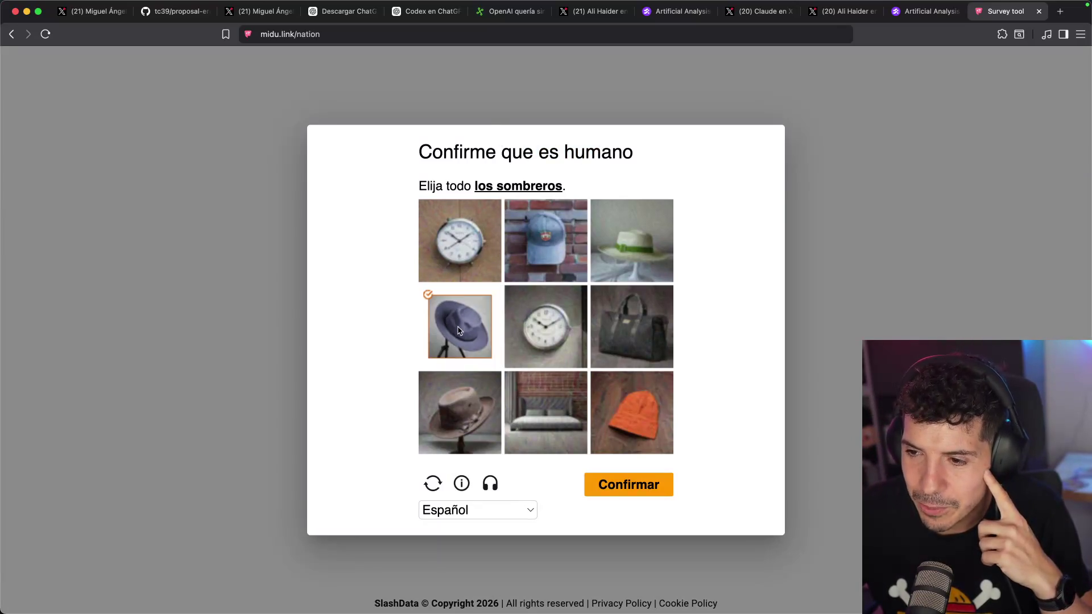
left_click(545, 239)
left_click(633, 245)
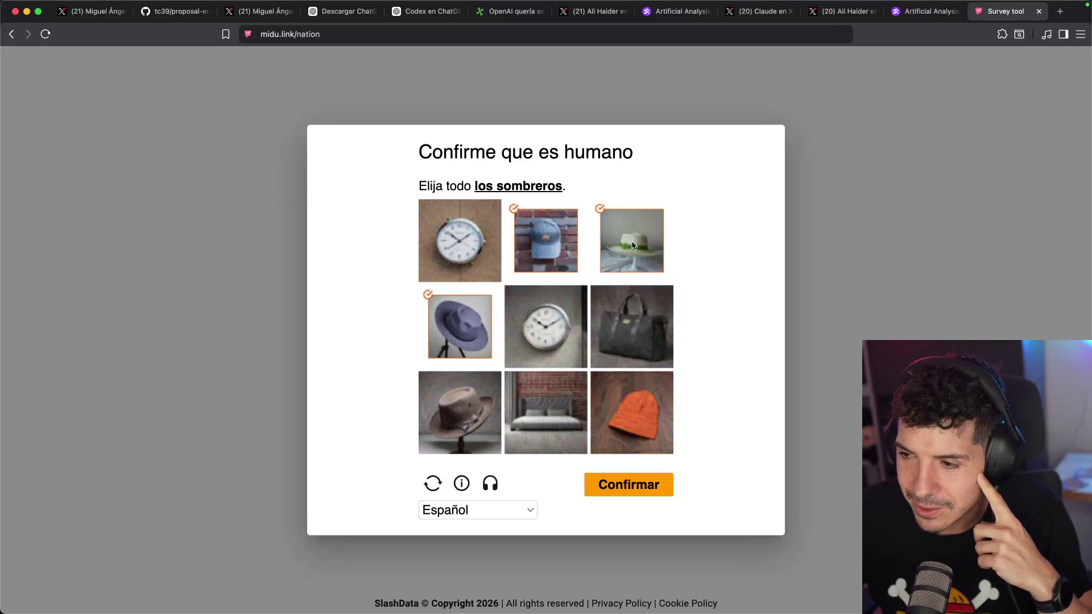
left_click(445, 434)
left_click(651, 436)
left_click(637, 484)
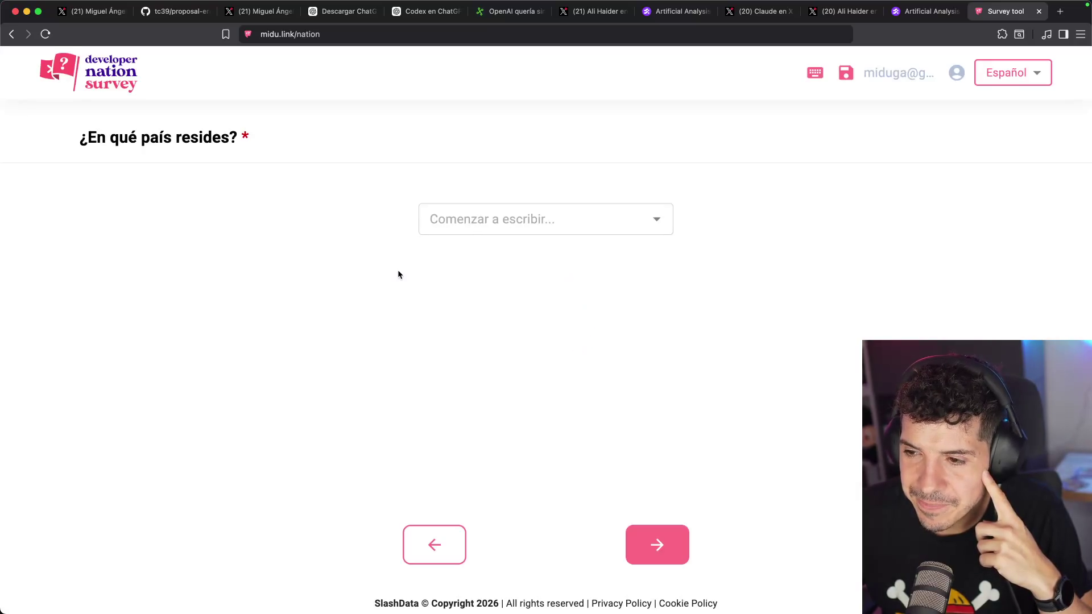
- Type 'espa' in the country field, then sign out and re-accept the terms on the welcome page
left_click(478, 214)
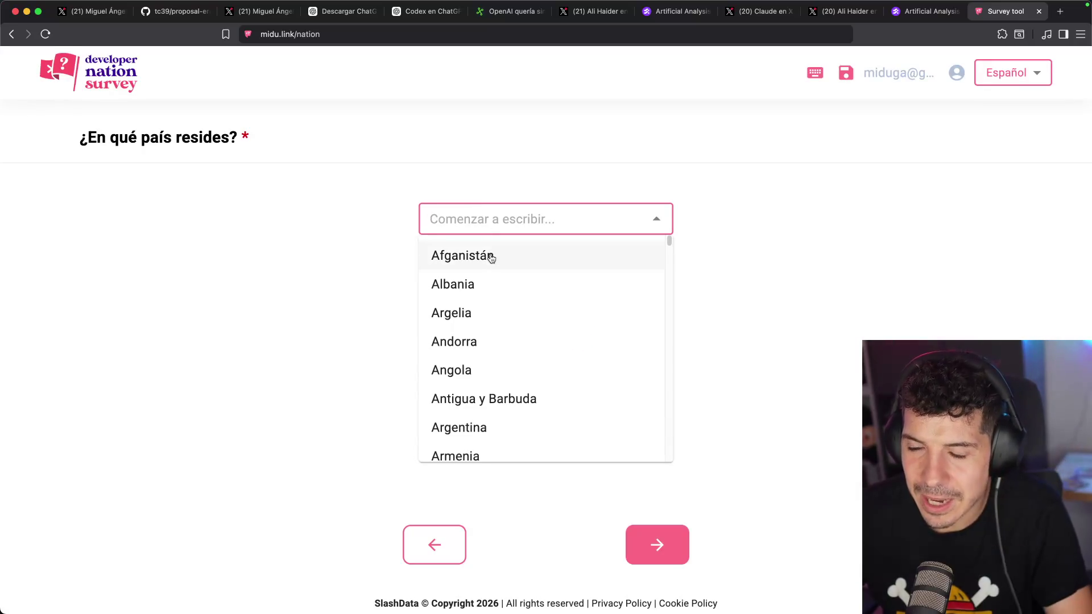
type("espa")
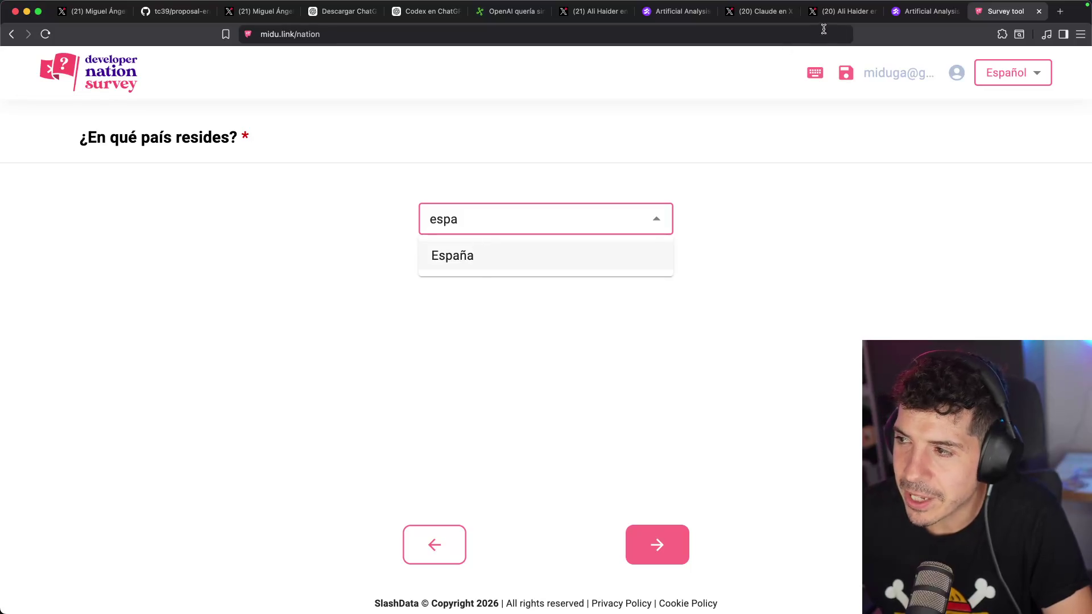
left_click(912, 80)
left_click(967, 76)
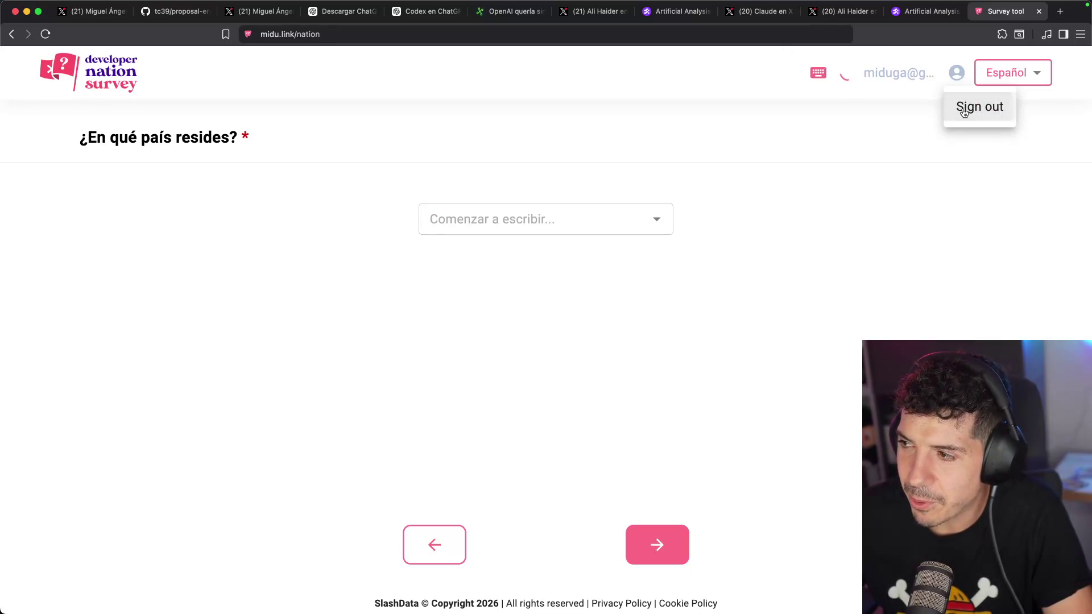
left_click(975, 105)
left_click(409, 409)
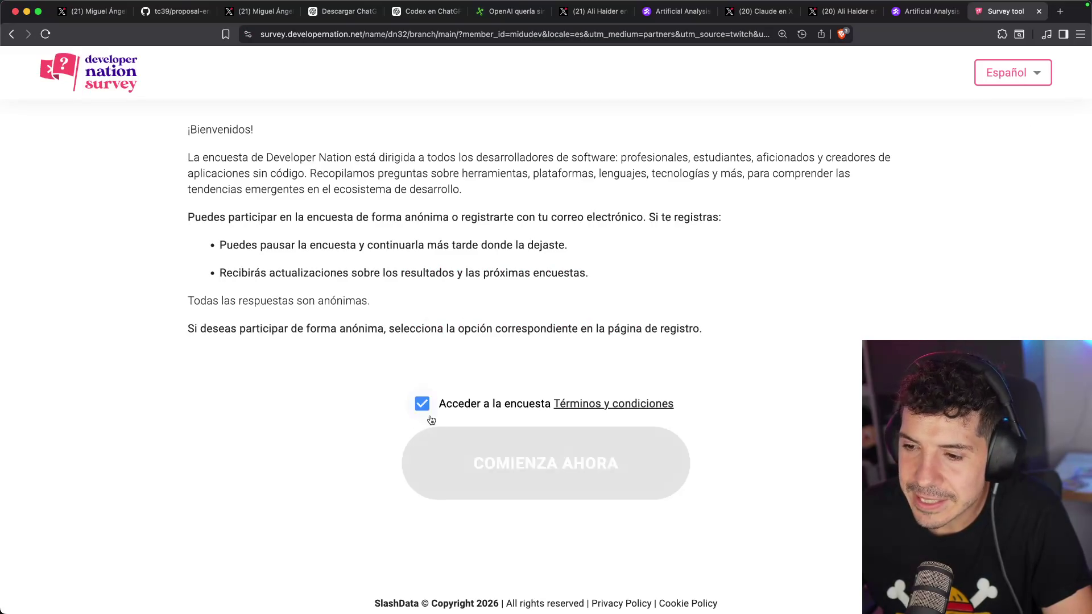
left_click(449, 454)
- Scroll through the Developer Nation Survey Registrarse page to its login options
scroll(512, 483, "down", 5)
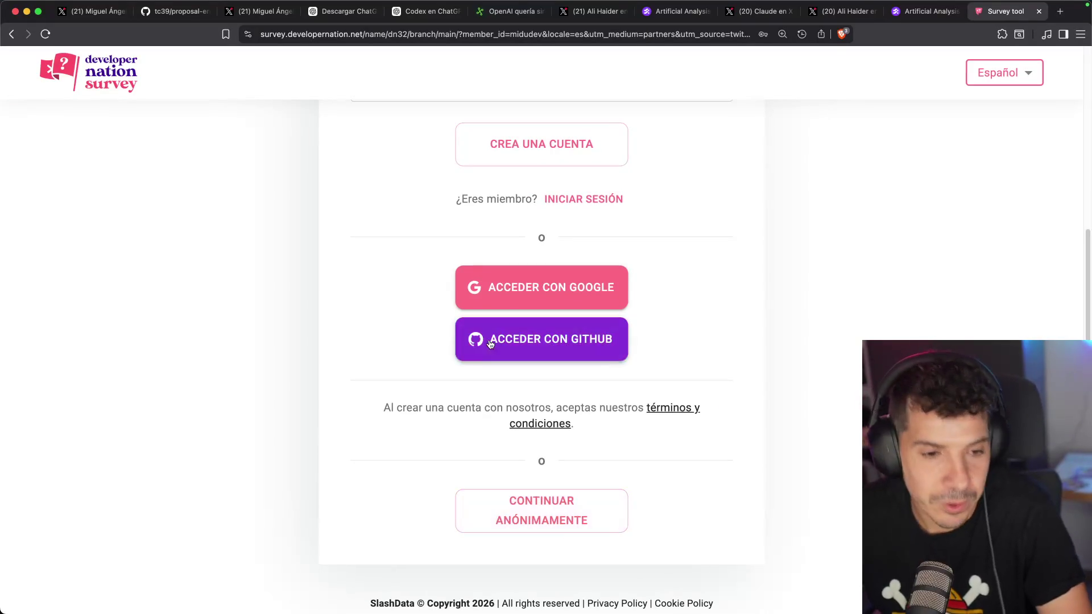
scroll(373, 277, "up", 4)
scroll(390, 267, "down", 4)
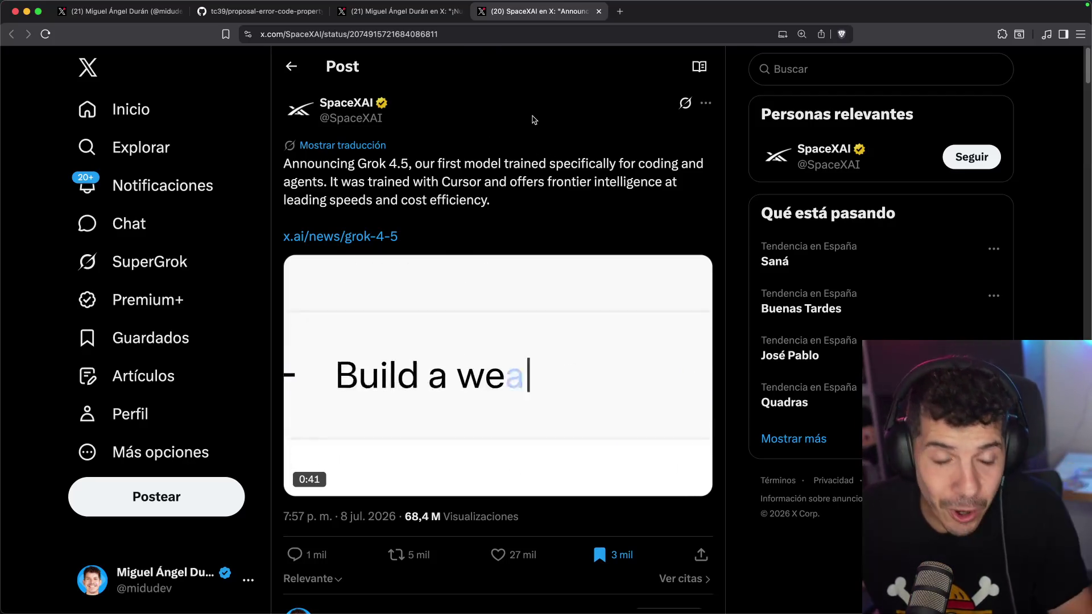
- Open the x.ai/news/grok-4-5 link from the SpaceXAI post in a new tab
left_click(394, 236)
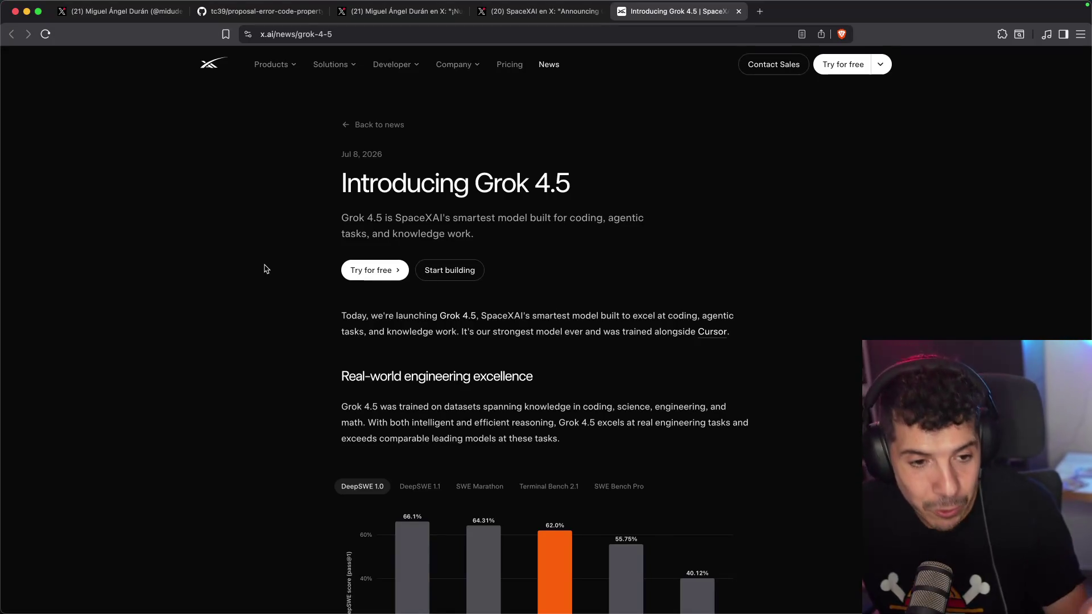
- Zoom in on the 'Introducing Grok 4.5' article and scroll down to its benchmarks
key("super+plus")
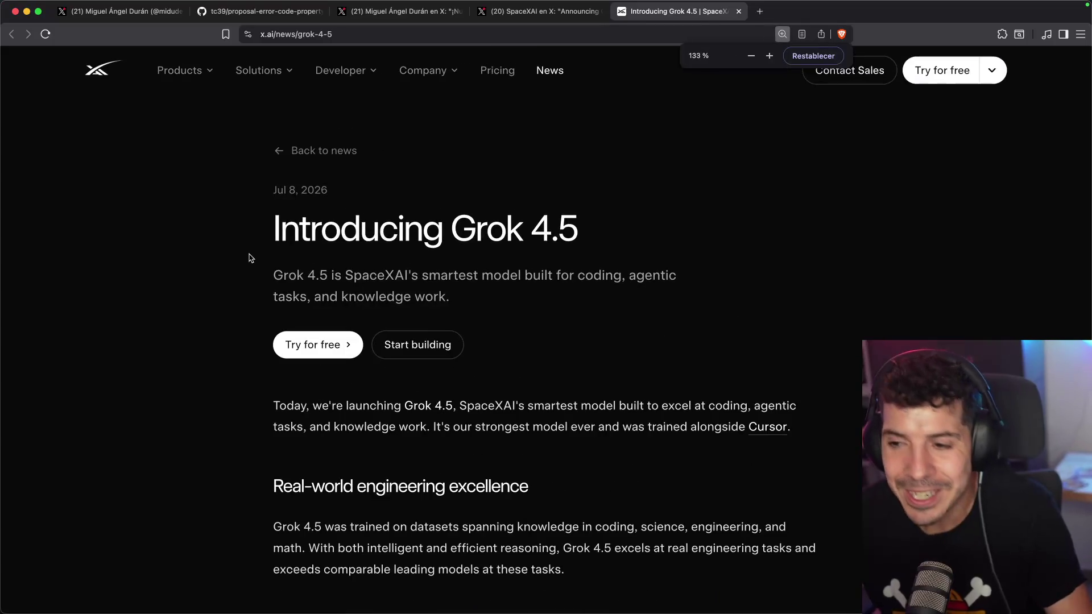
scroll(251, 259, "down", 3)
scroll(279, 260, "up", 2)
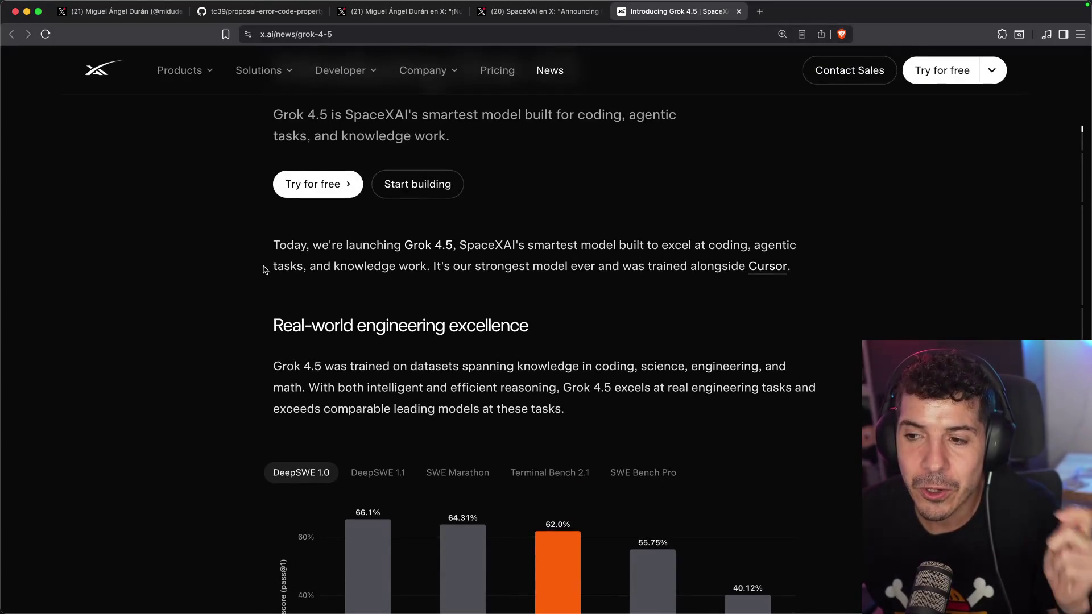
scroll(265, 267, "down", 3)
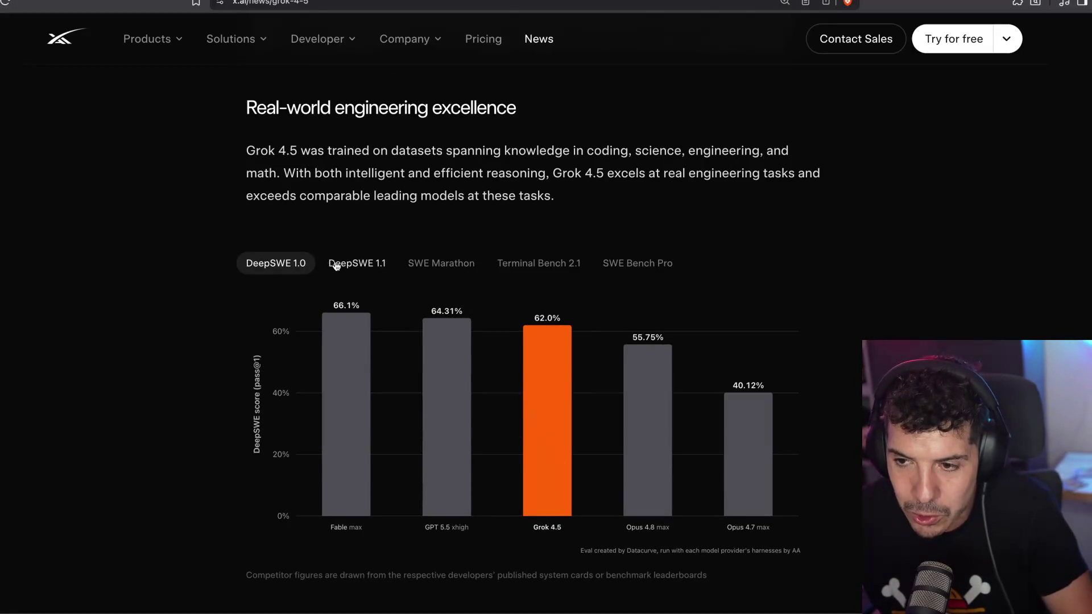
- Cycle the chart through DeepSWE 1.1, SWE Marathon, Terminal Bench 2.1, SWE Bench Pro, then DeepSWE 1.0
left_click(337, 263)
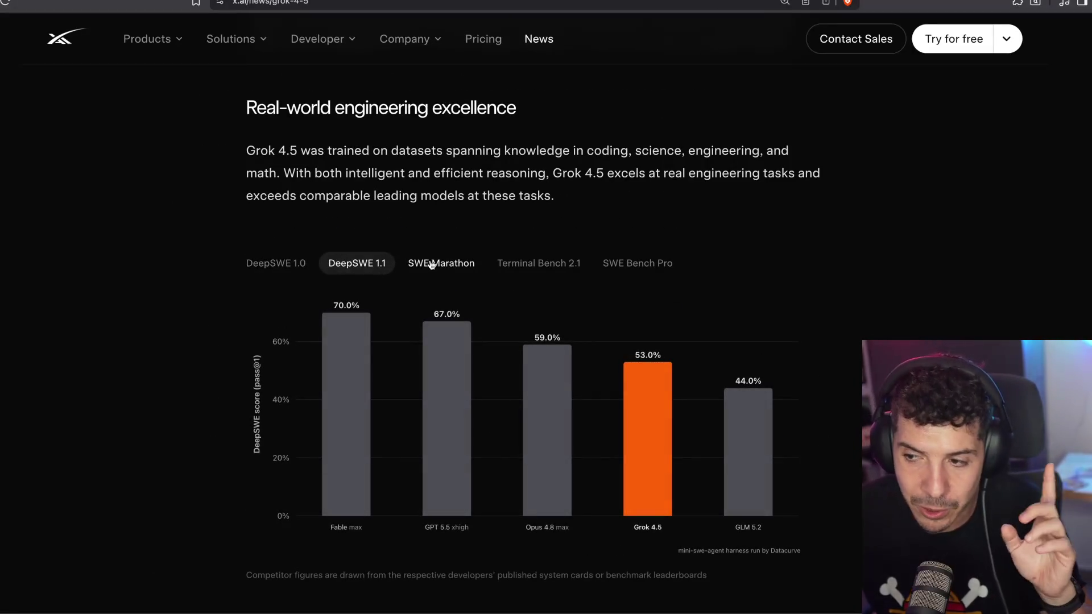
left_click(435, 264)
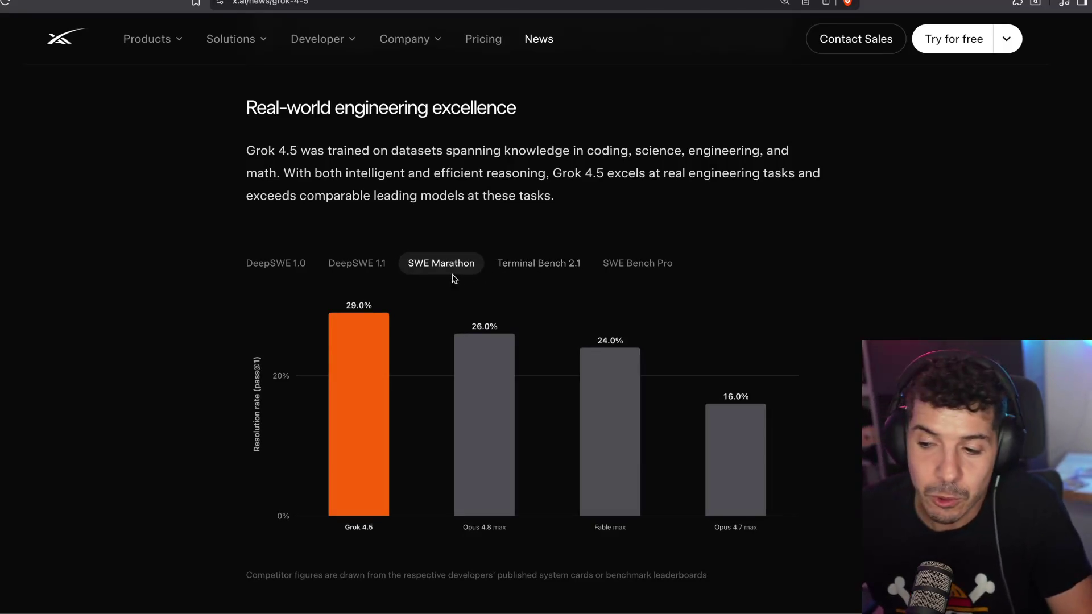
left_click(537, 265)
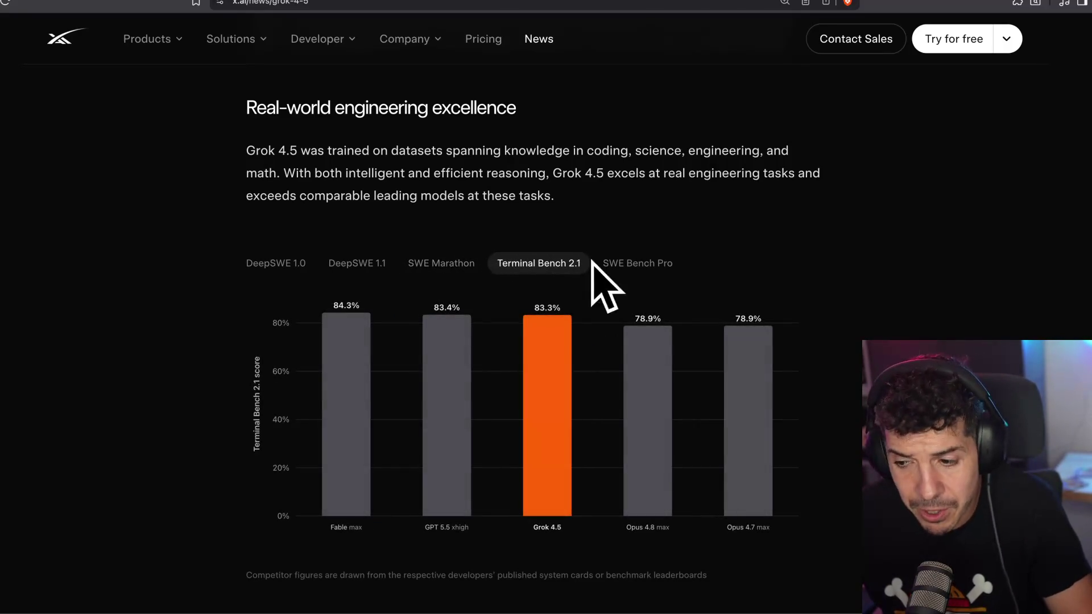
left_click(626, 267)
left_click(255, 269)
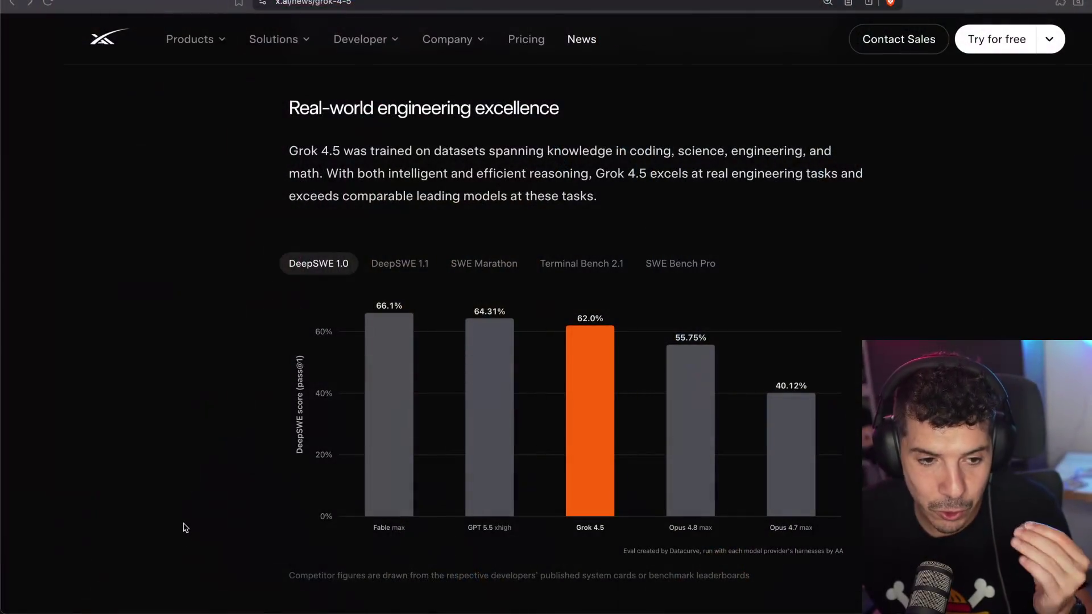
- Return to the SpaceXAI X post and scroll to its thread's DeepSWE 1.0 chart
scroll(192, 507, "up", 6)
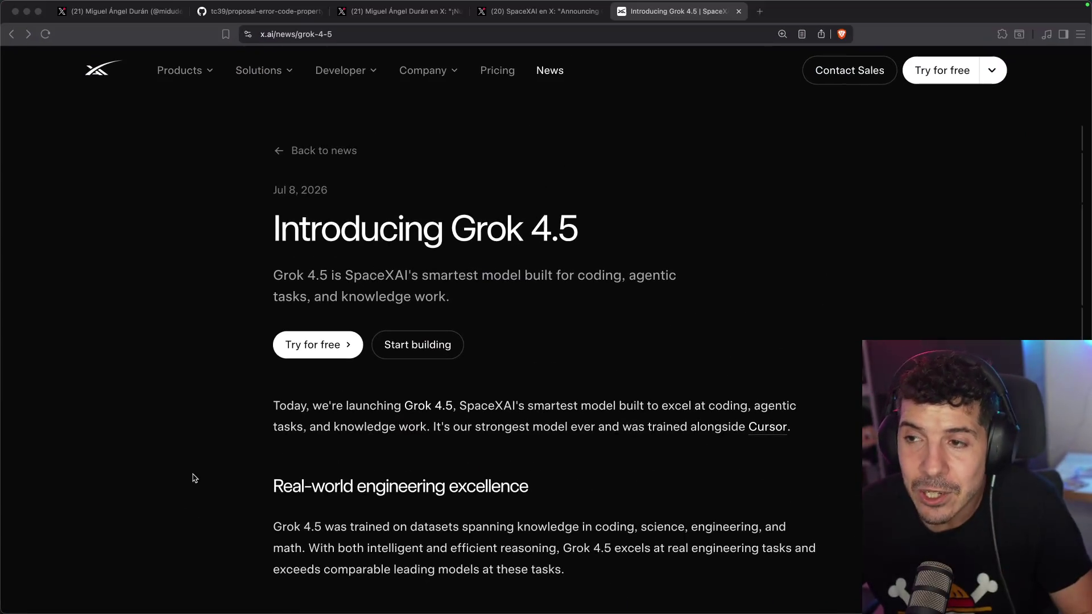
left_click(544, 10)
scroll(724, 241, "down", 5)
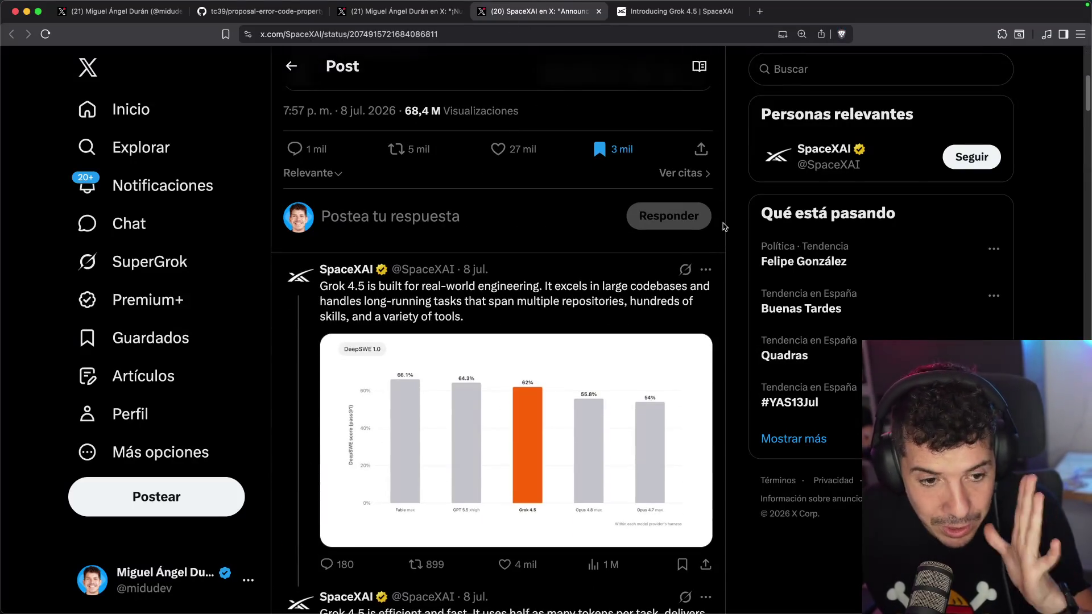
- Scroll the replies and open the 'Grok 4.5 is efficient and fast' reply as its own post
scroll(722, 262, "down", 3)
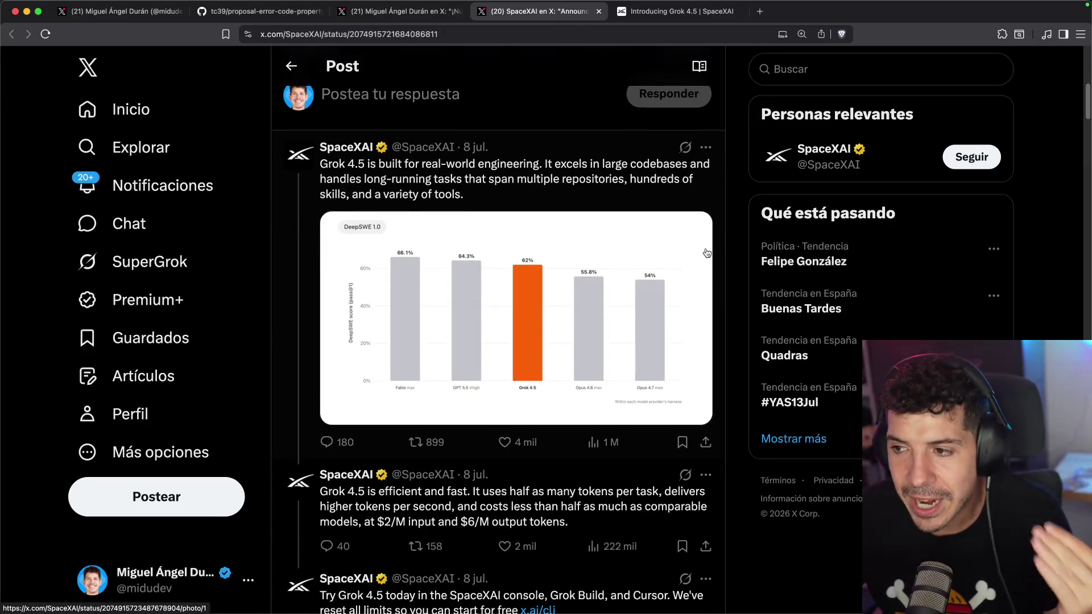
scroll(730, 253, "down", 3)
left_click(477, 361)
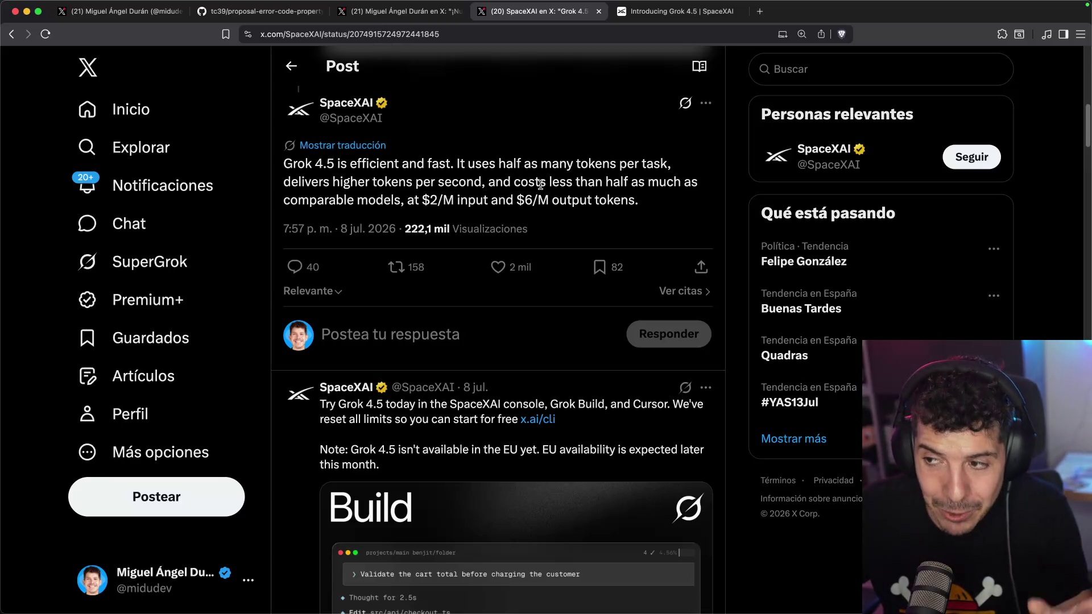
- Highlight the token-pricing sentence and the $2/M input price, then switch to the gojs terminal
left_click_drag(366, 199, 638, 201)
left_click(461, 206)
left_click_drag(424, 202, 433, 203)
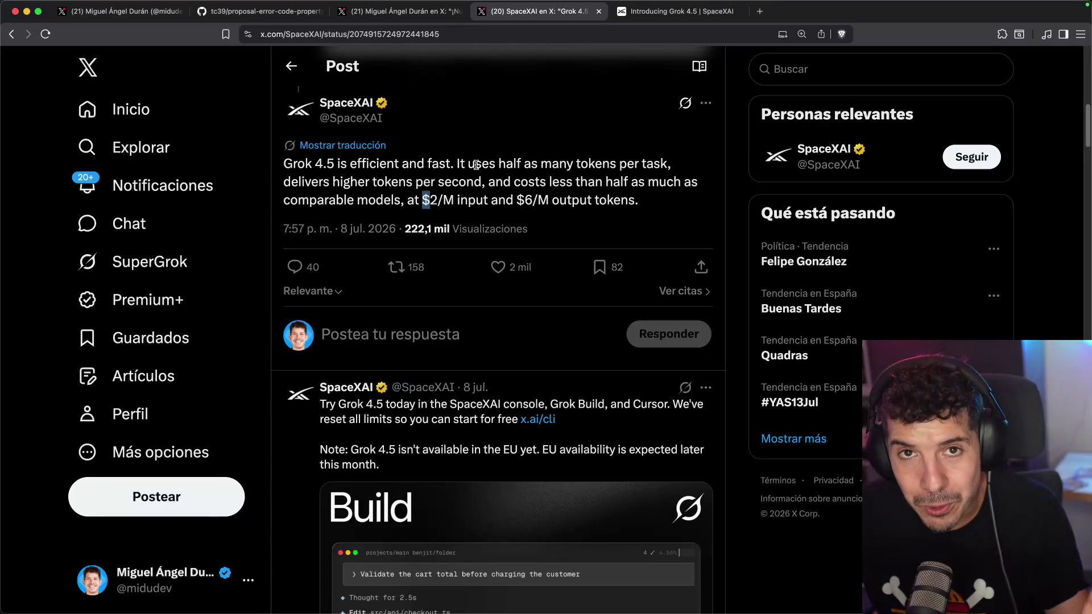
scroll(476, 165, "down", 3)
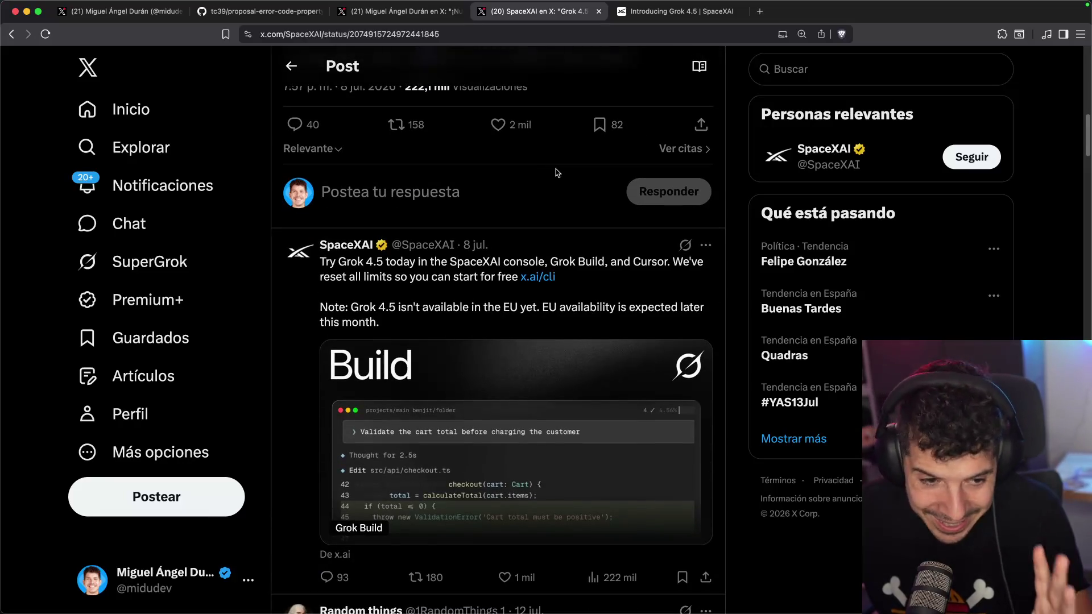
scroll(565, 196, "up", 2)
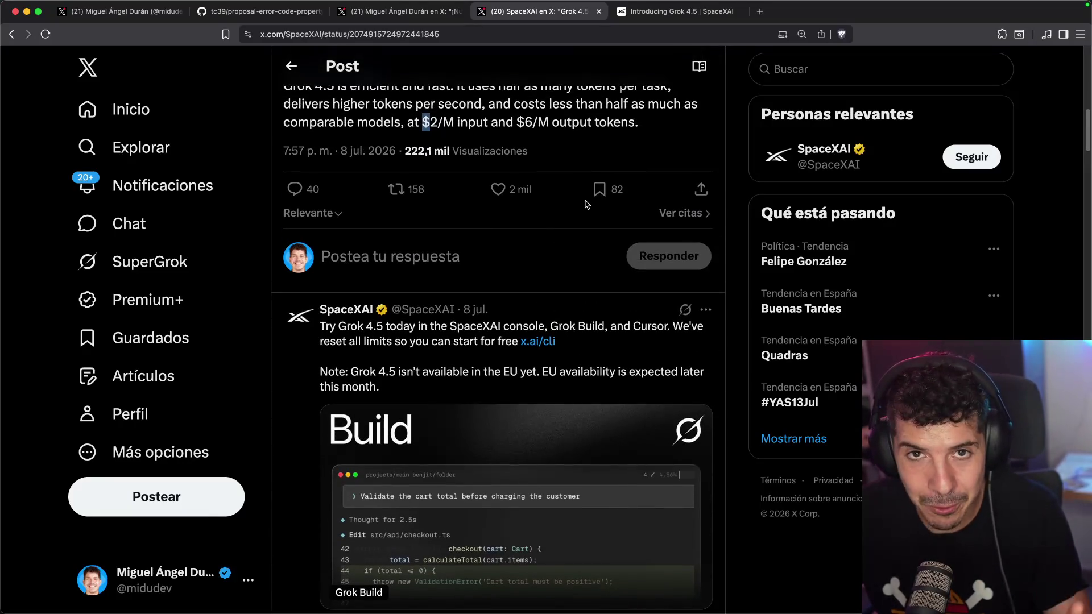
scroll(576, 198, "down", 5)
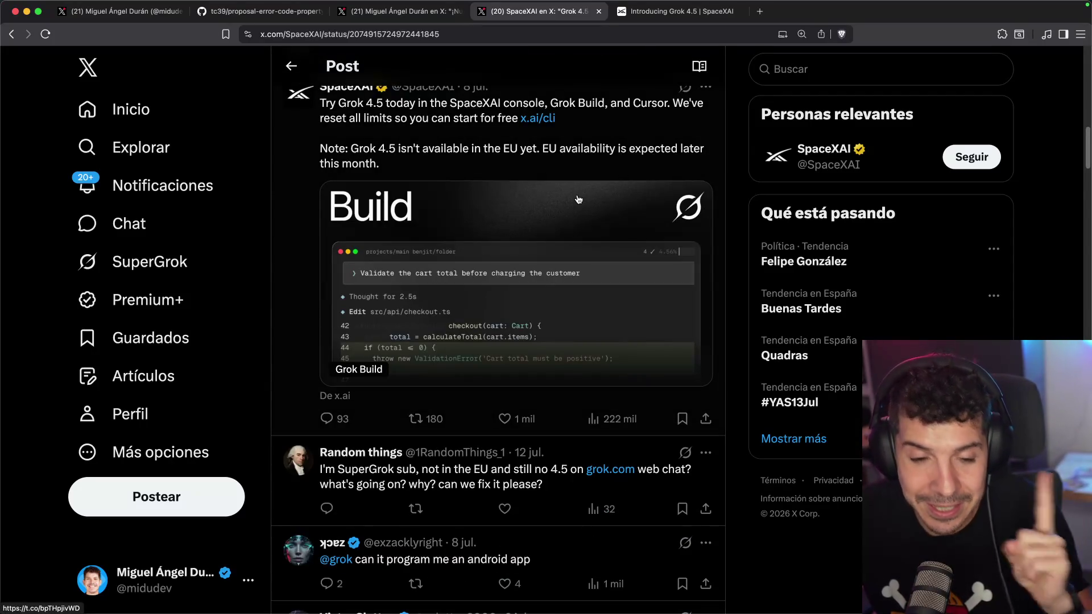
scroll(574, 199, "up", 5)
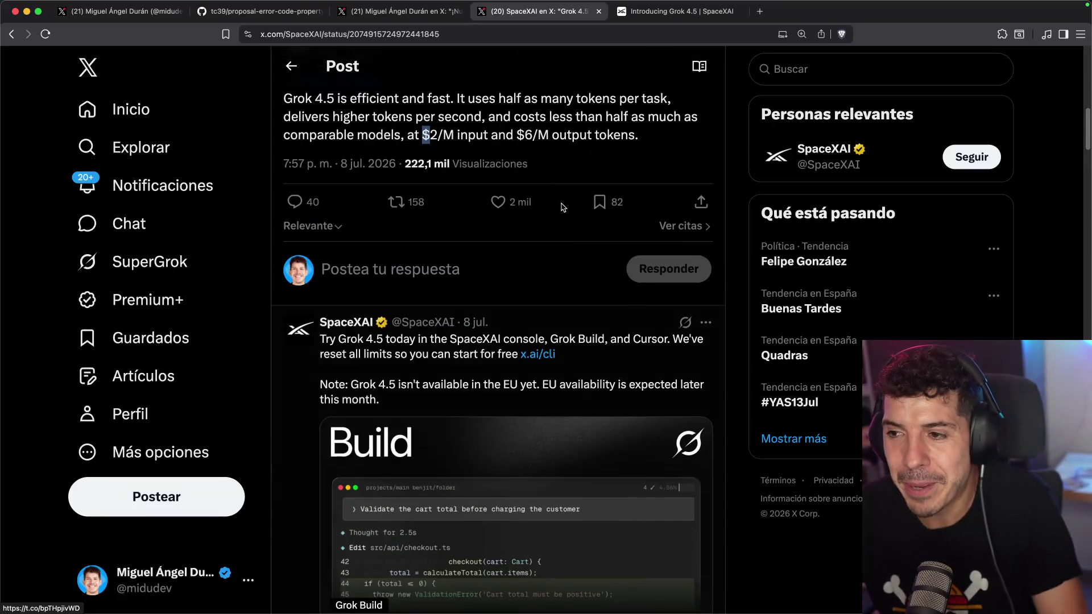
scroll(489, 392, "down", 2)
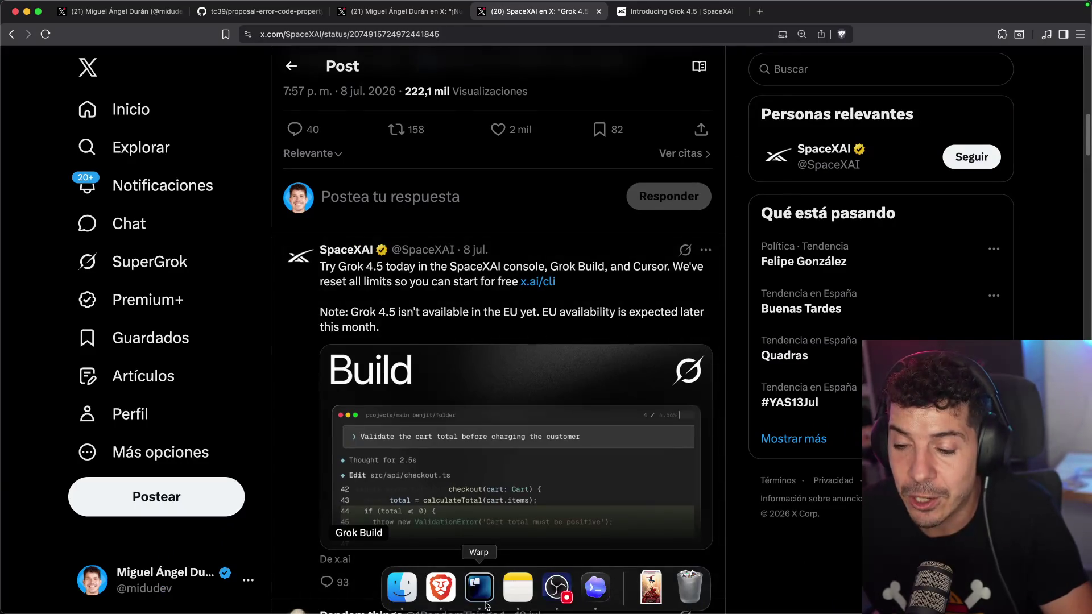
left_click(475, 594)
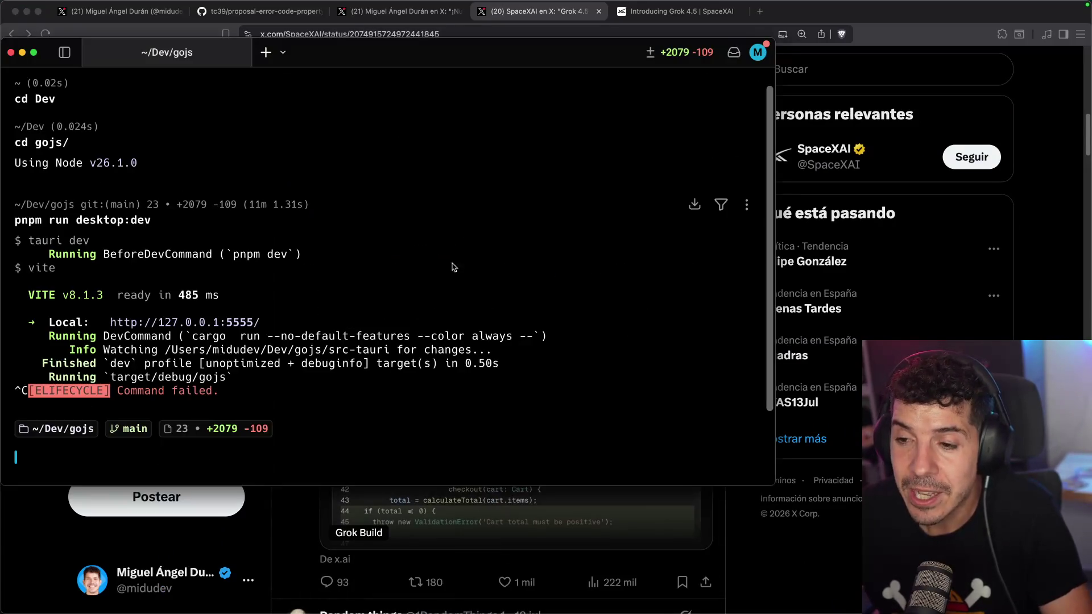
- Start Grok Build with 'grok' in a new Warp tab and maximize the window
key("super+t")
type("grok")
key("Return")
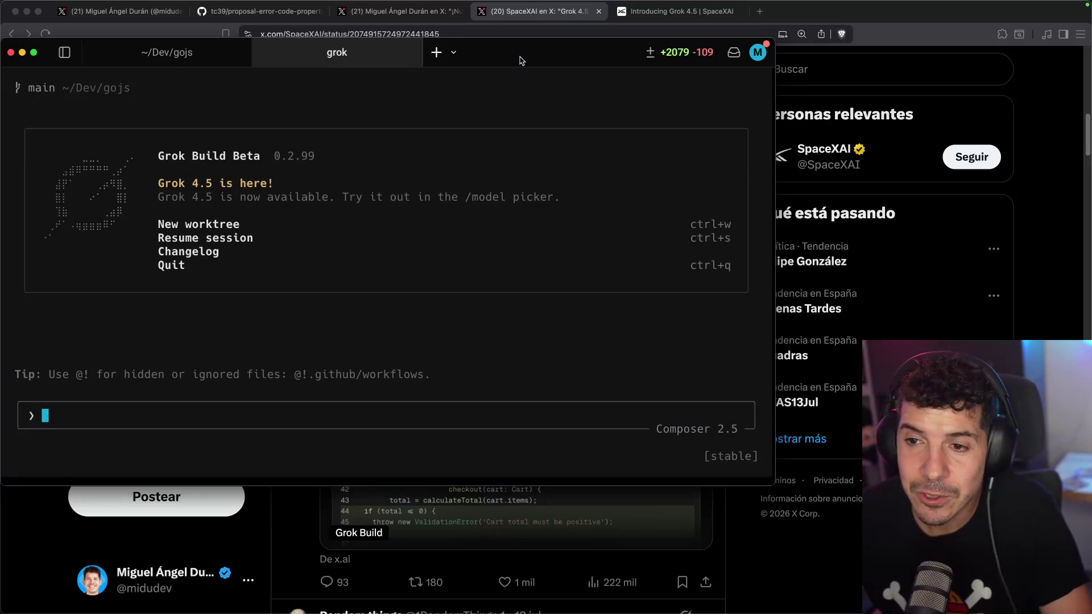
double_click(521, 60)
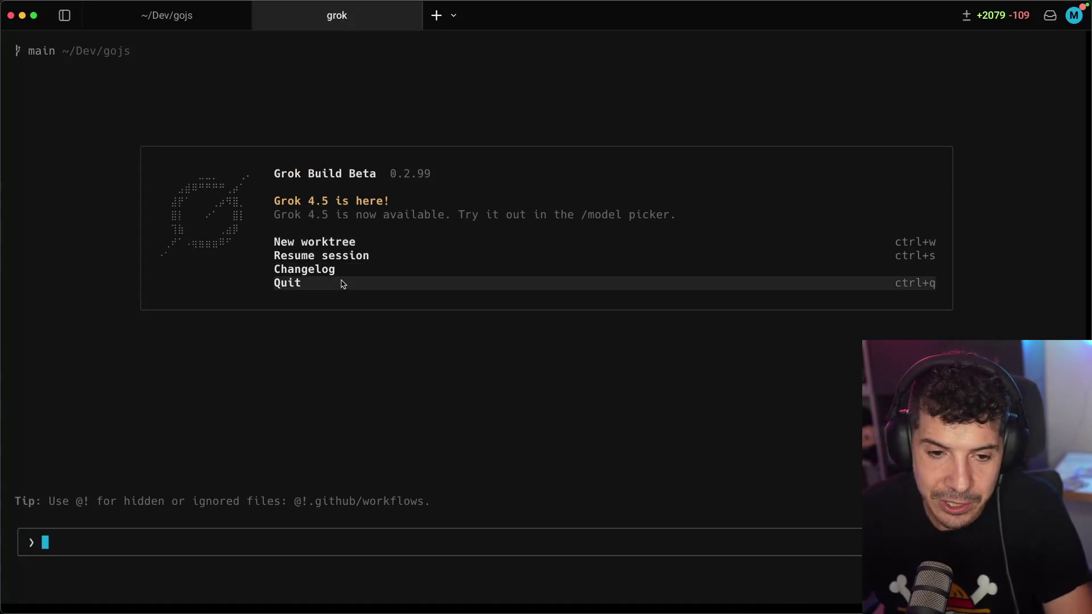
- List the available models with /model, then dismiss the list without changing model
type("/mod")
key("Tab")
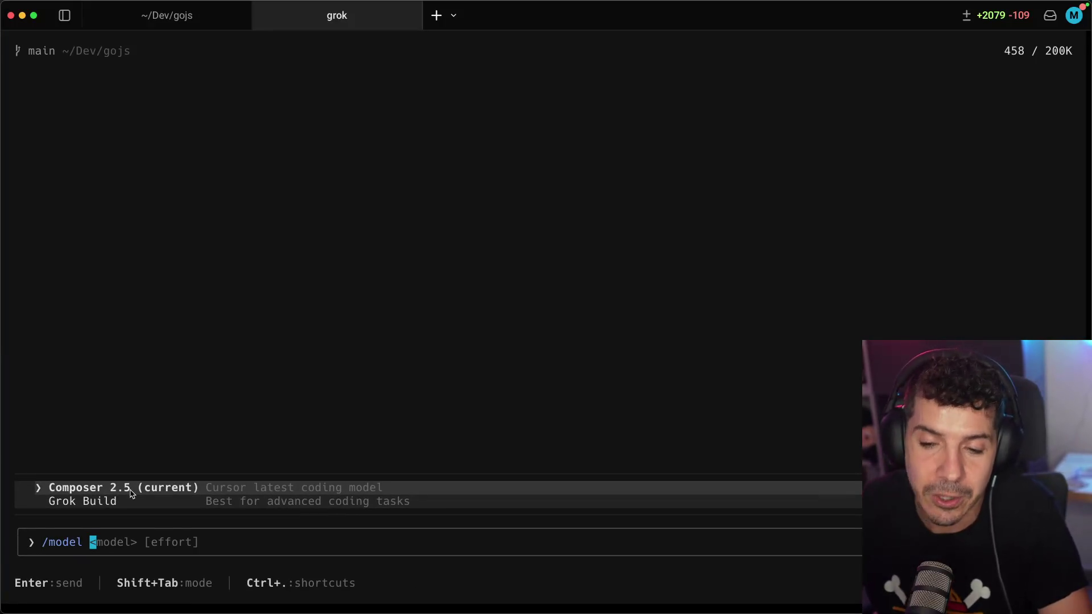
key("Escape")
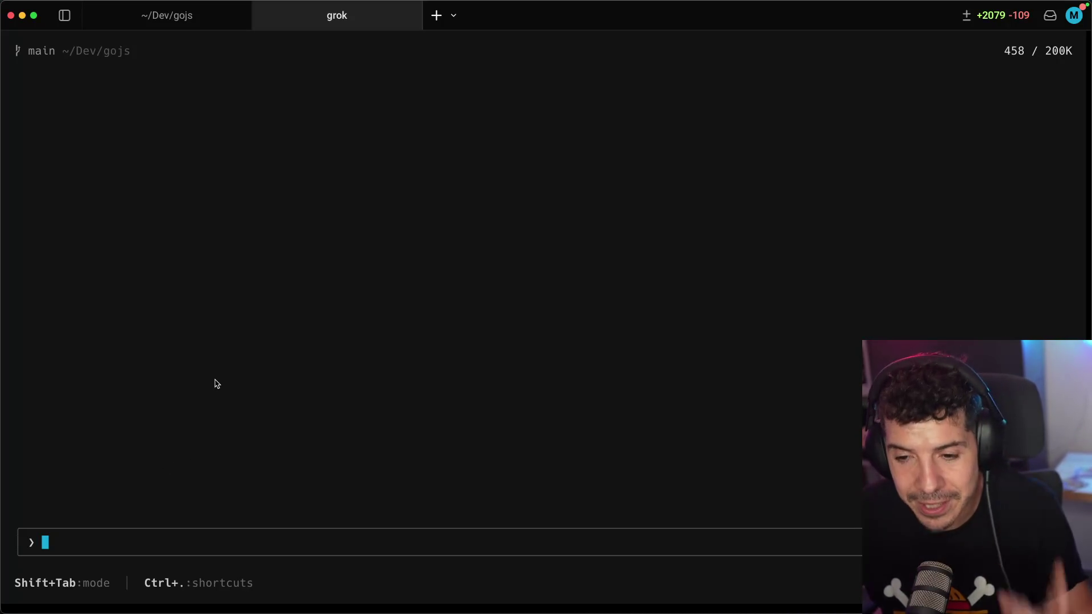
- Greet the assistant with 'Hola' and ask 'De que va este proyecto?'
type("Hola")
key("Return")
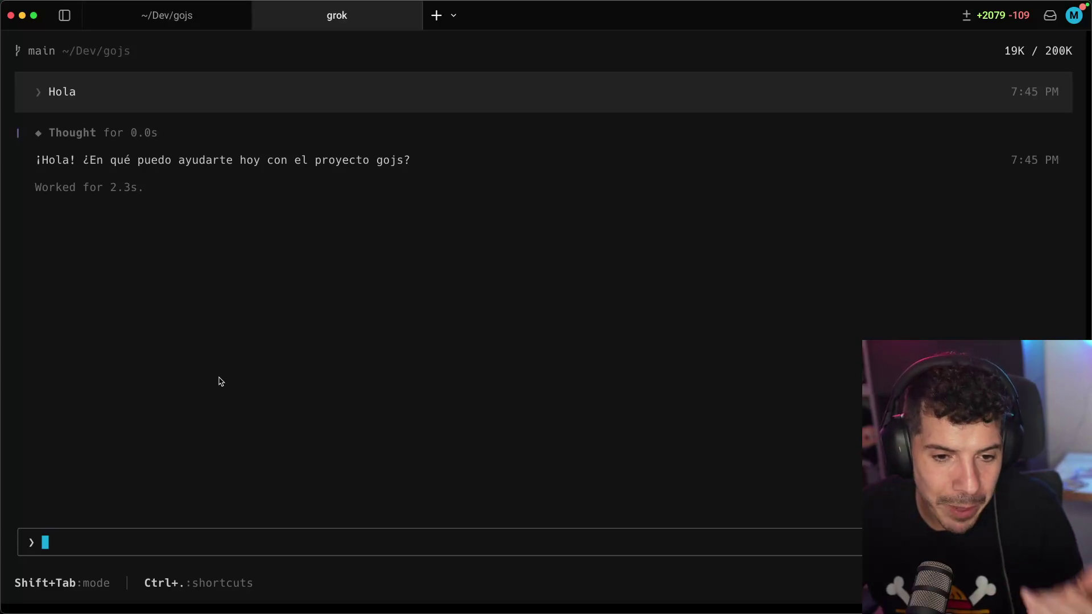
type("D")
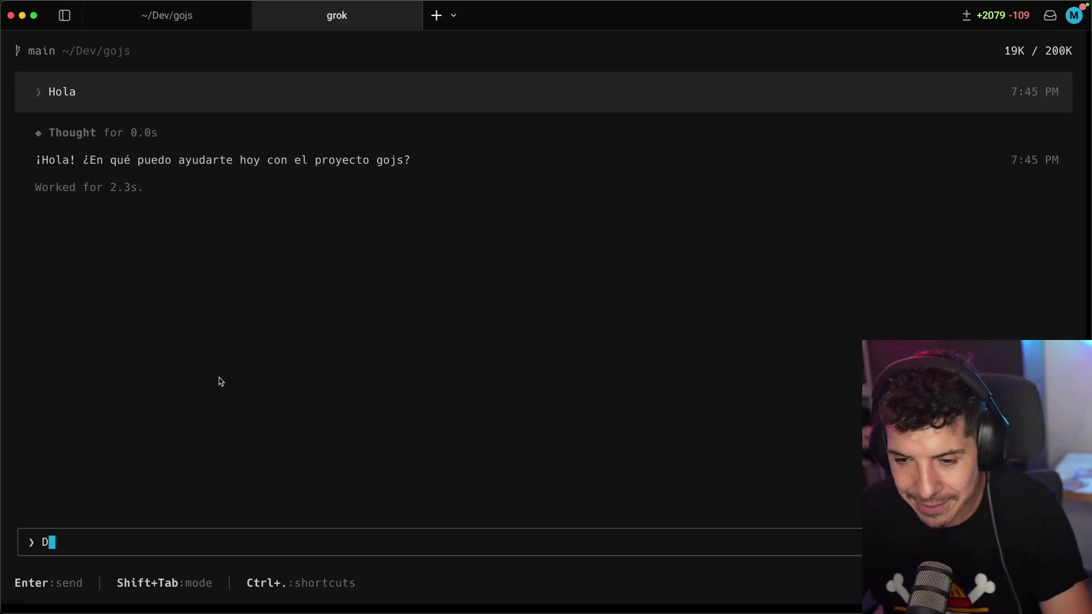
type("e que va este proyecto?")
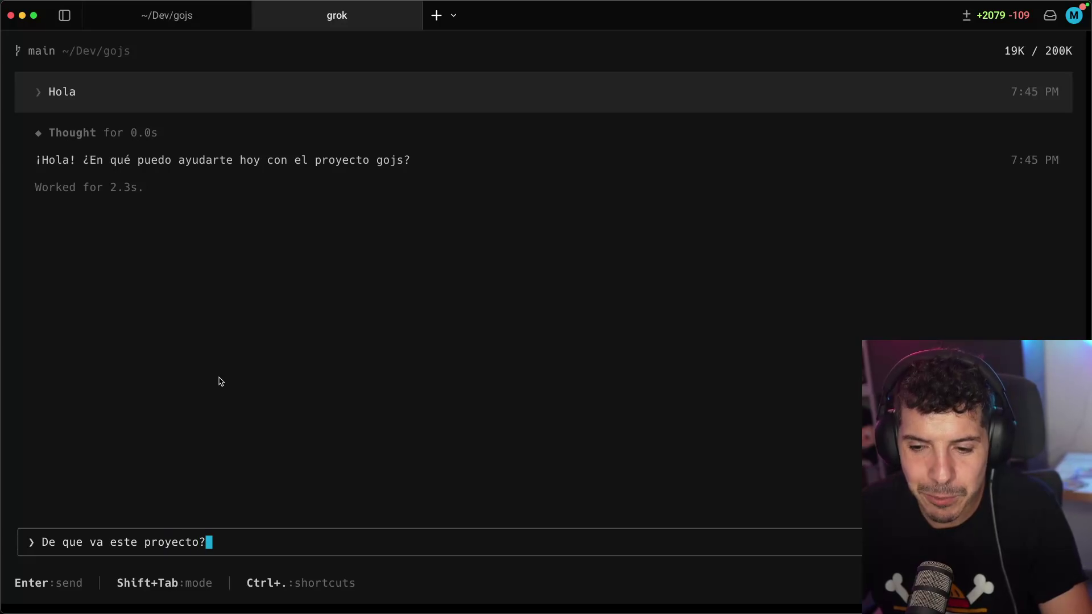
key("Return")
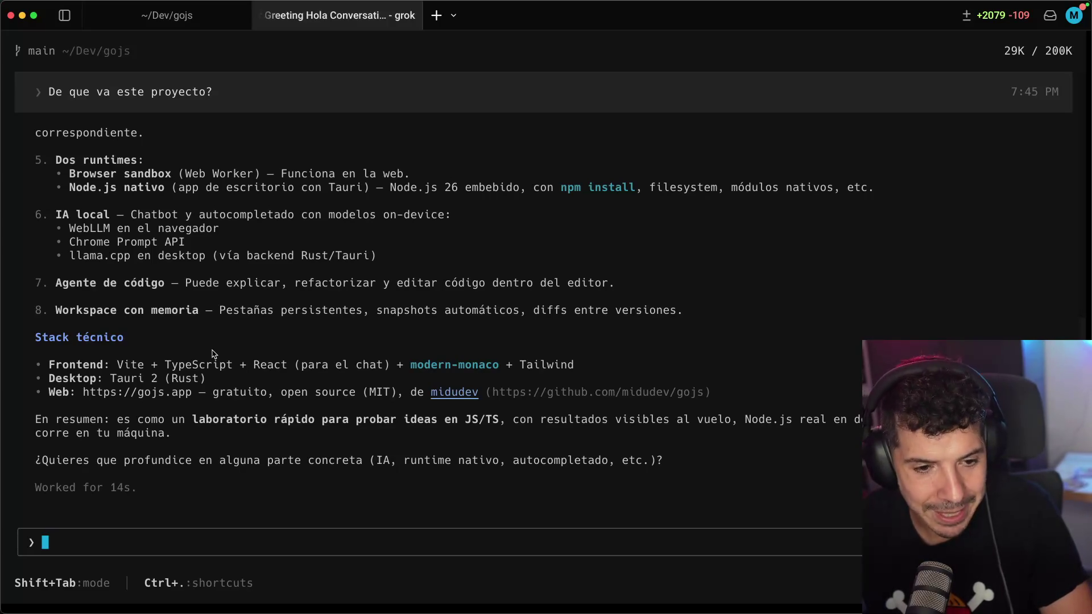
- Cycle the agent through Plan and Auto modes, then return to Brave's X post
key("shift+Tab")
key("shift+Tab")
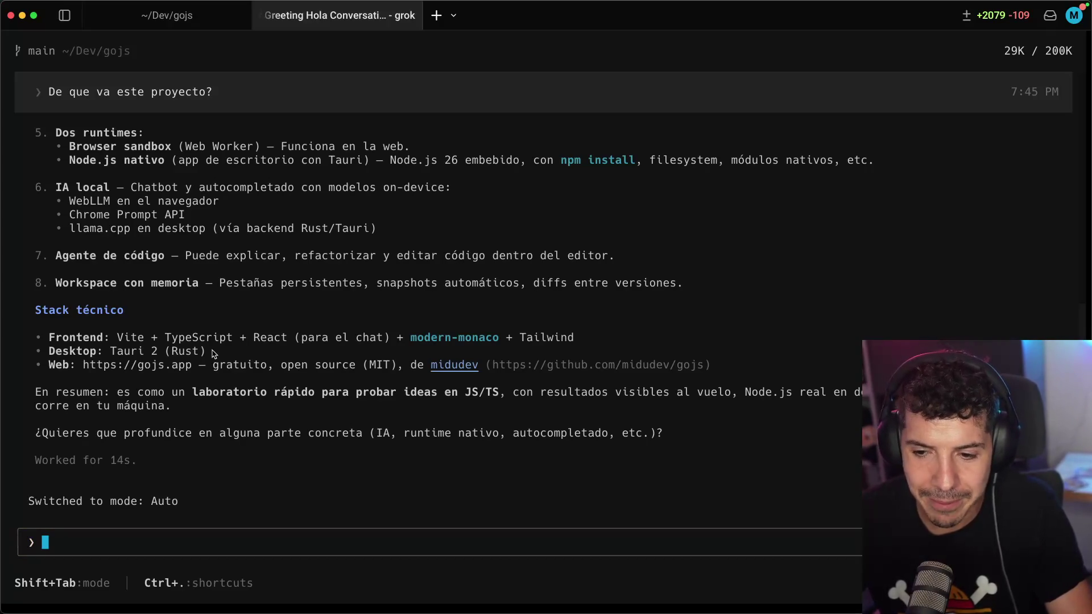
key("shift+Tab")
key("shift+Tab")
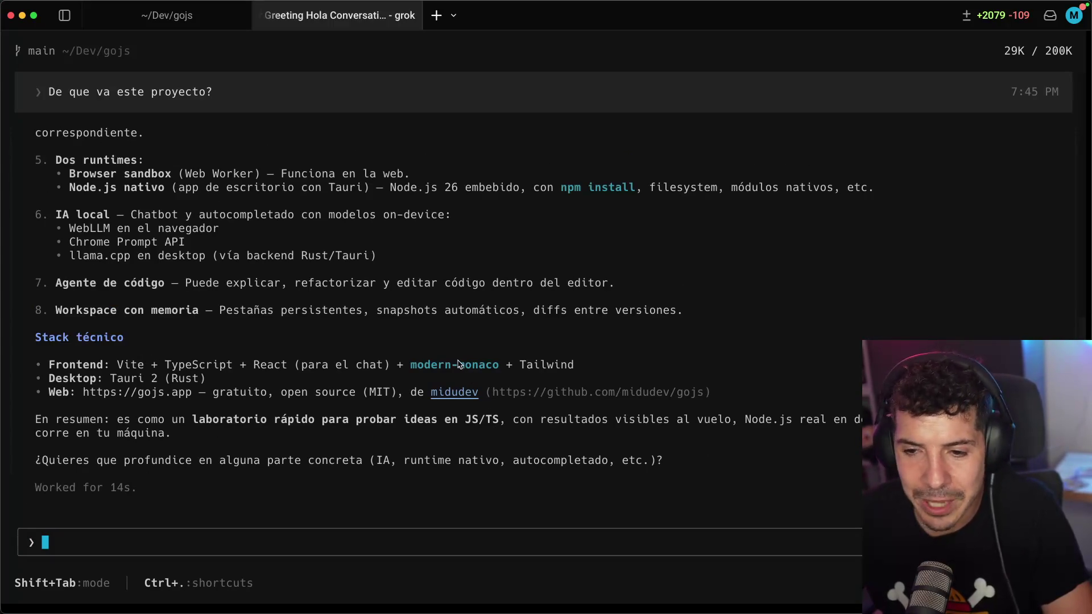
mouse_move(431, 611)
left_click(442, 588)
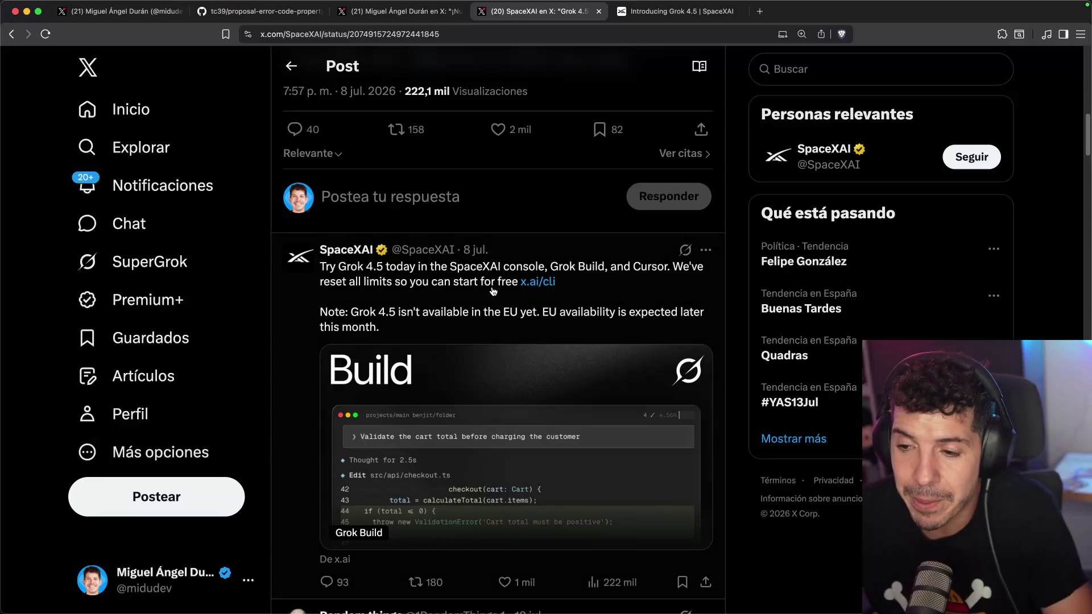
- Scroll through the SpaceXAI thread on X
scroll(480, 259, "down", 3)
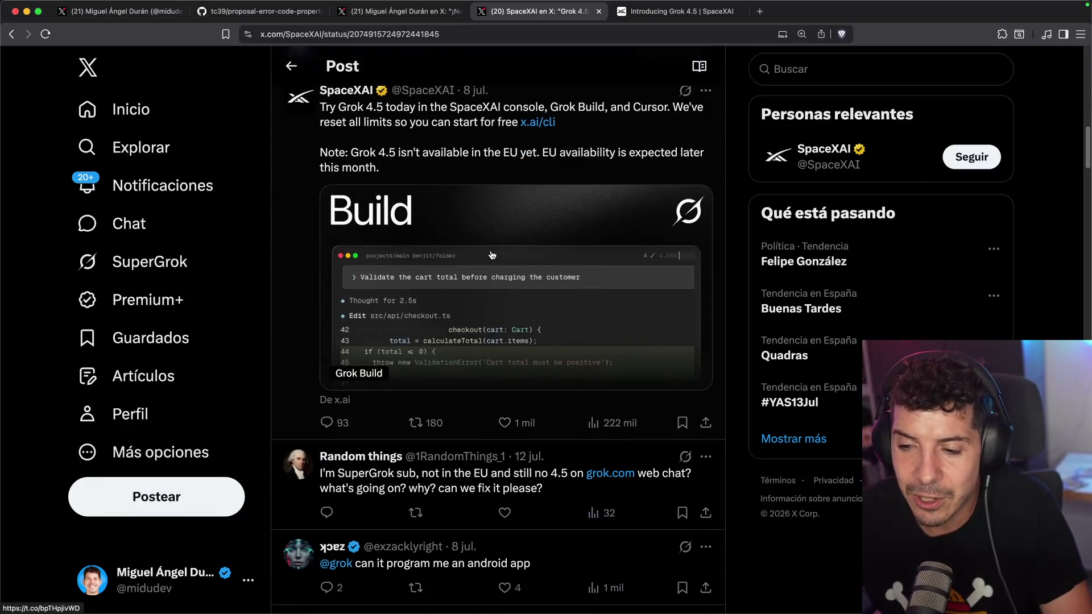
scroll(490, 253, "up", 7)
scroll(491, 250, "up", 12)
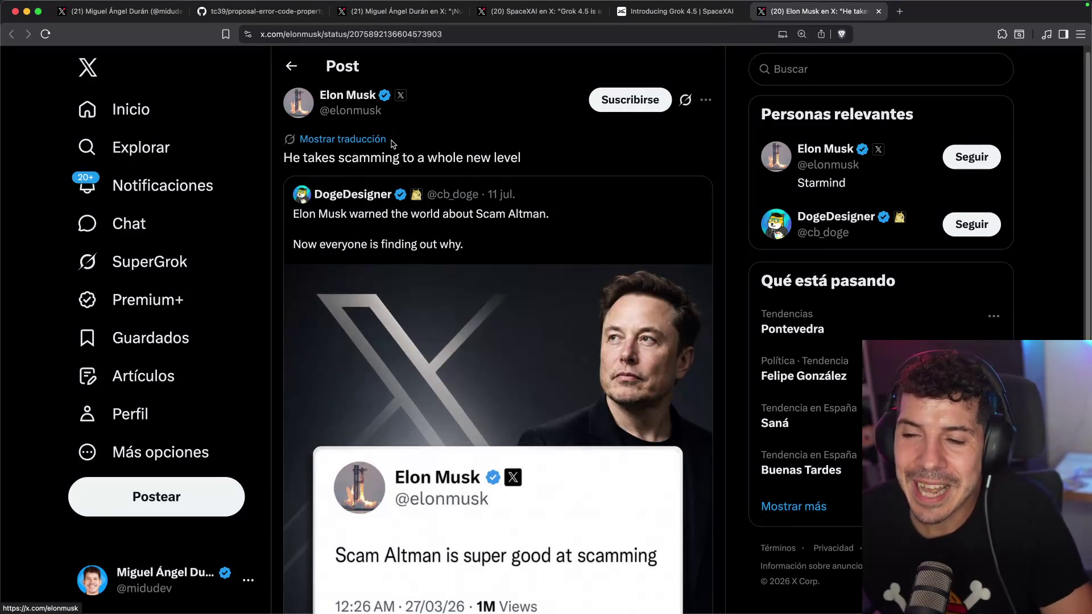
- Translate the 'scamming' post into Spanish and highlight its translated phrase
scroll(418, 315, "down", 4)
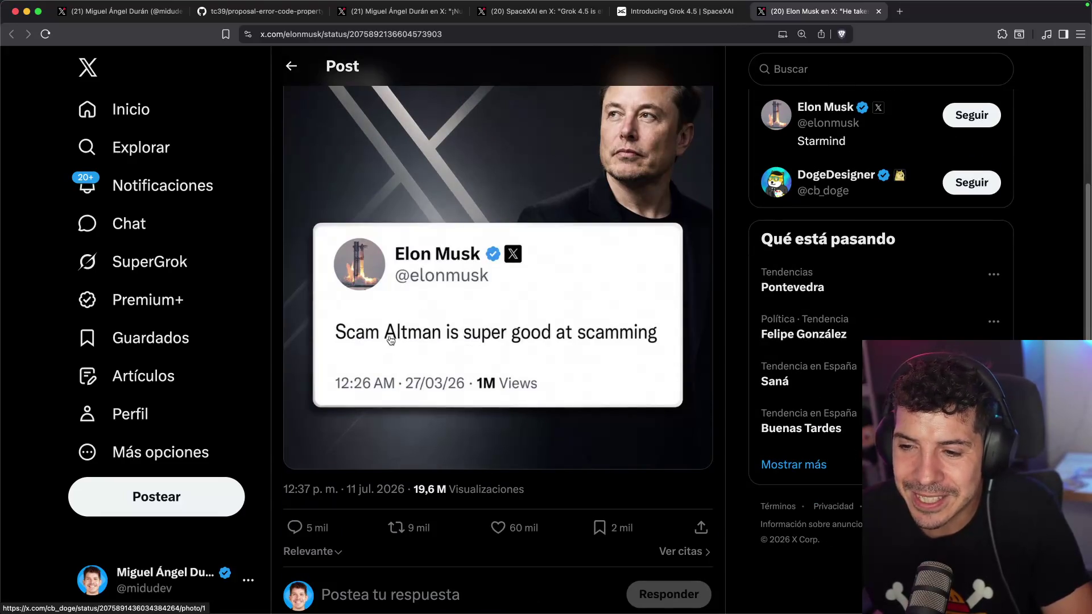
scroll(578, 341, "up", 4)
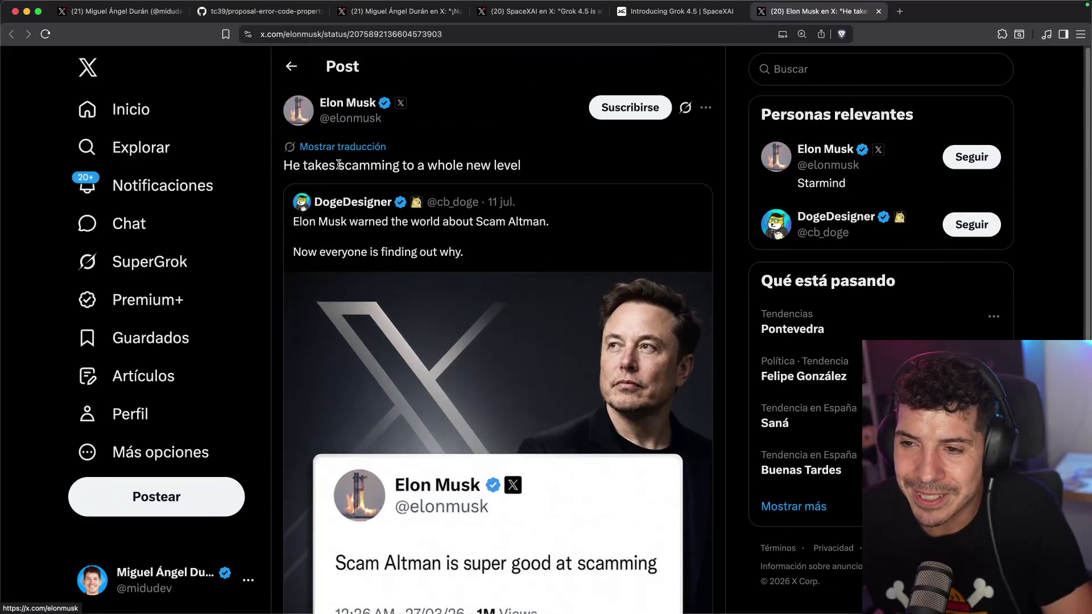
left_click(342, 146)
left_click_drag(331, 165, 447, 163)
left_click(447, 163)
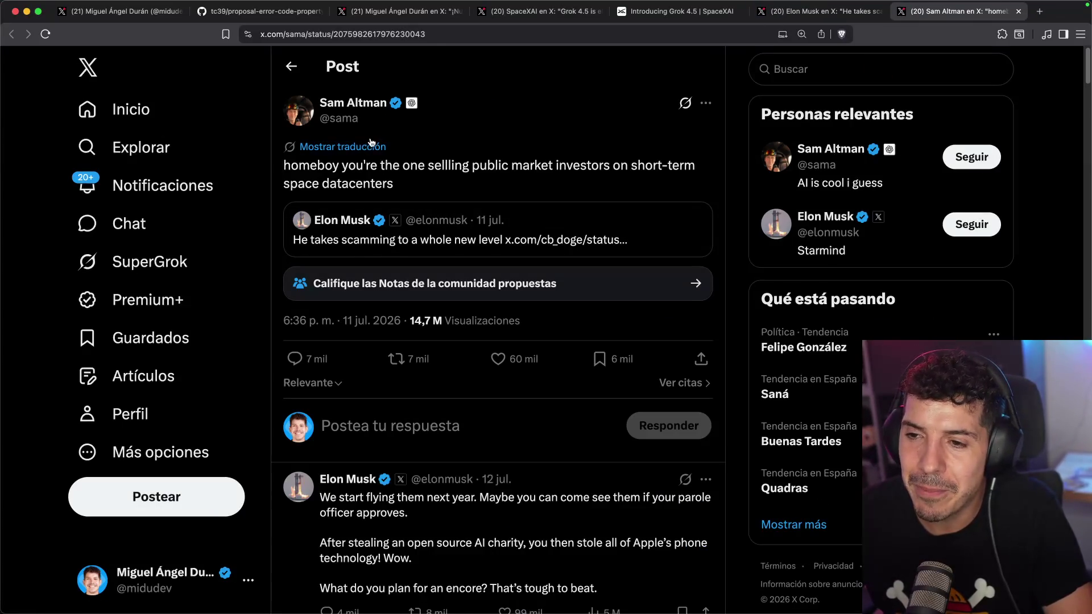
- Translate the reply, highlight its market investors and space data centers phrases, then open the follow-up reply
left_click(365, 147)
left_click_drag(375, 164, 408, 164)
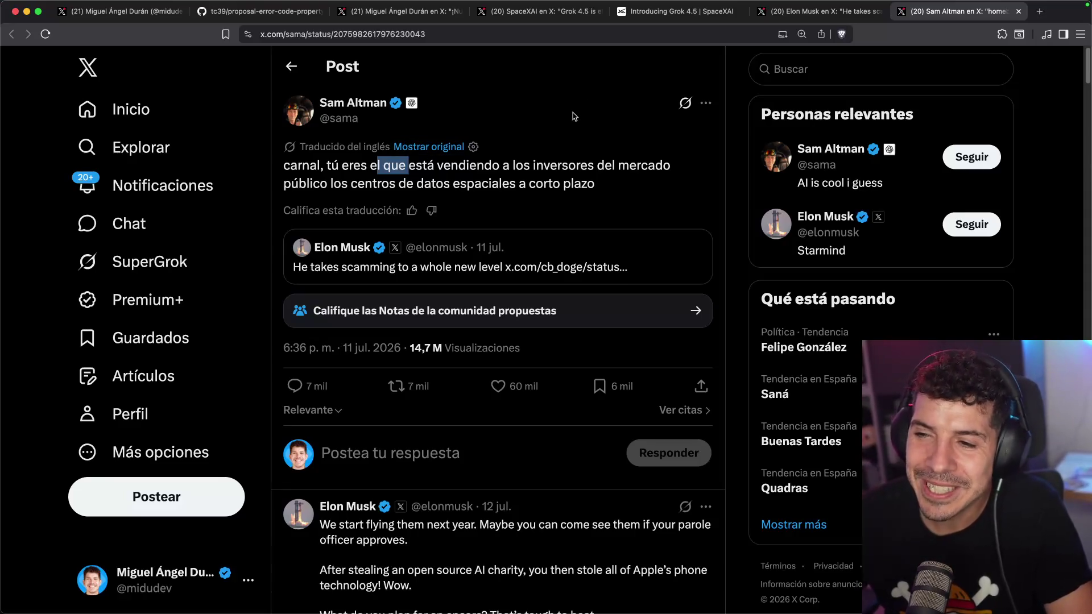
left_click_drag(544, 166, 640, 168)
left_click(442, 185)
left_click_drag(320, 182, 555, 187)
left_click(556, 188)
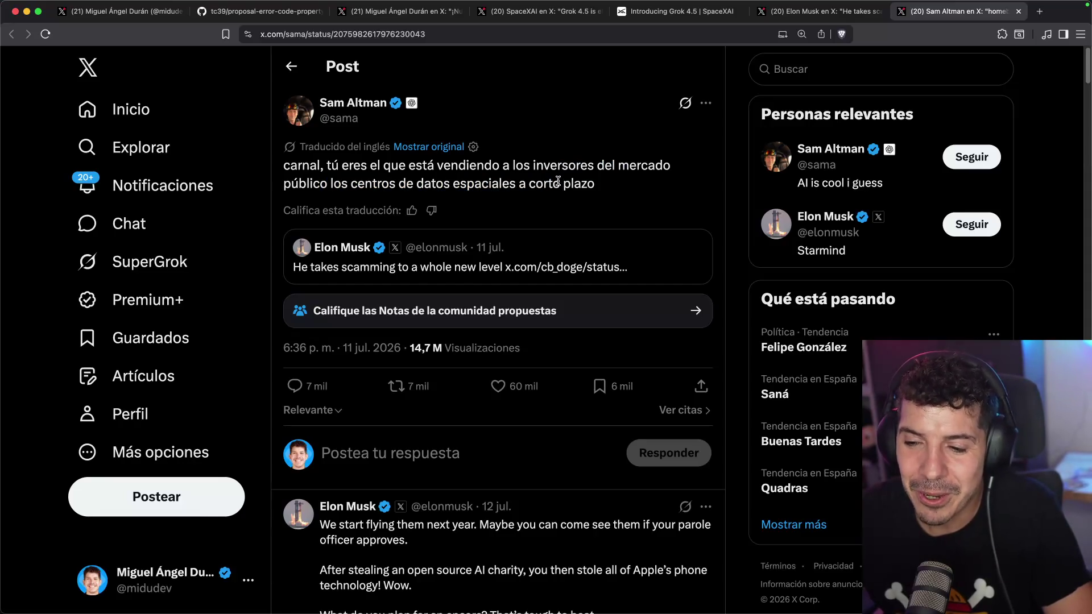
scroll(553, 187, "down", 3)
left_click(374, 365)
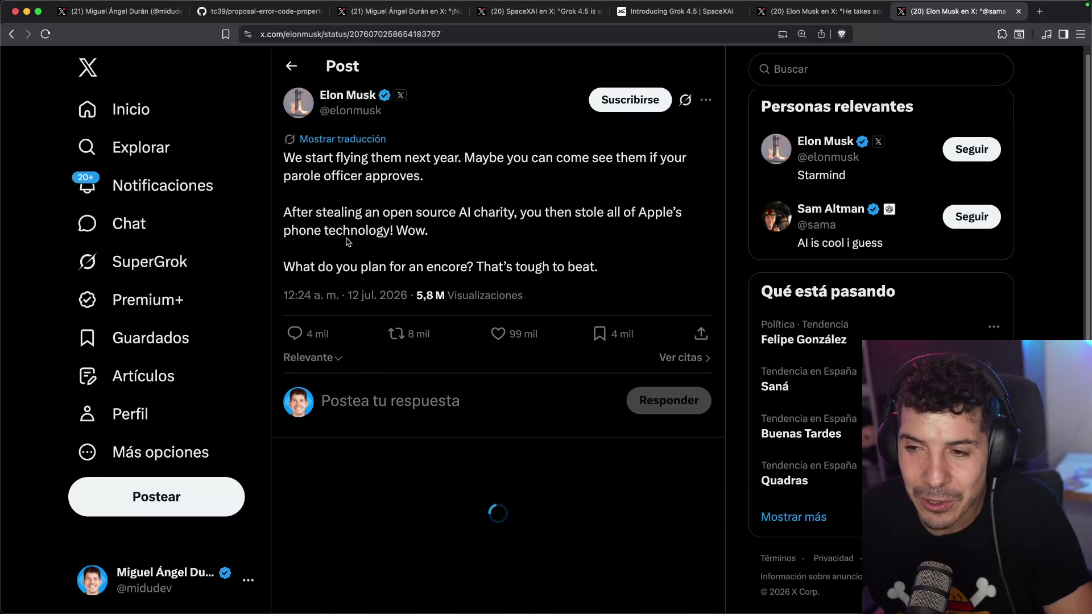
- Translate the 'We start flying them next year' reply and highlight its Apple phone technology phrase
left_click(365, 139)
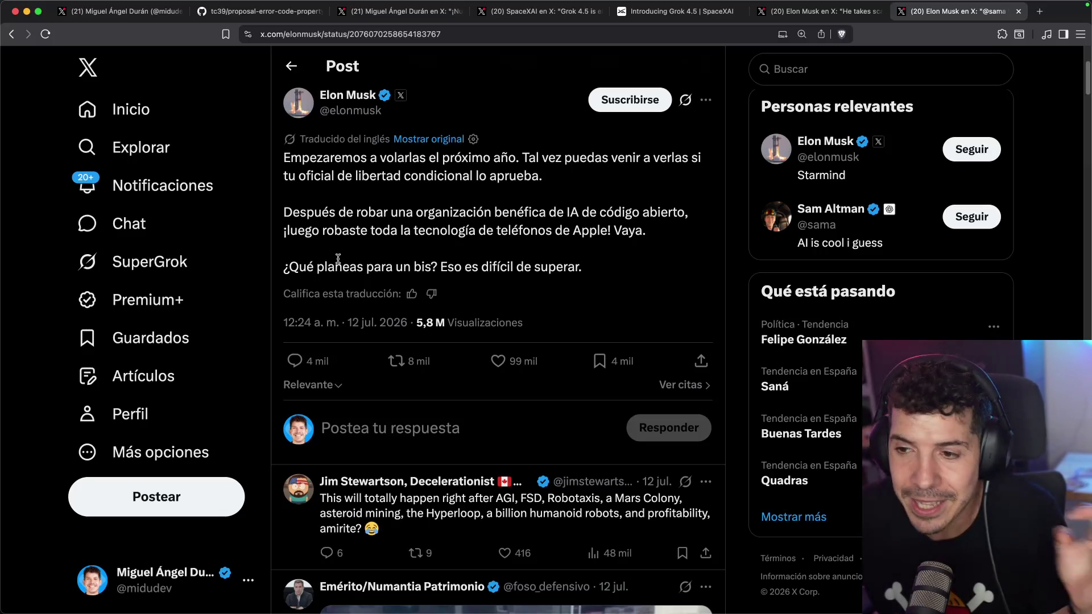
left_click_drag(486, 230, 644, 232)
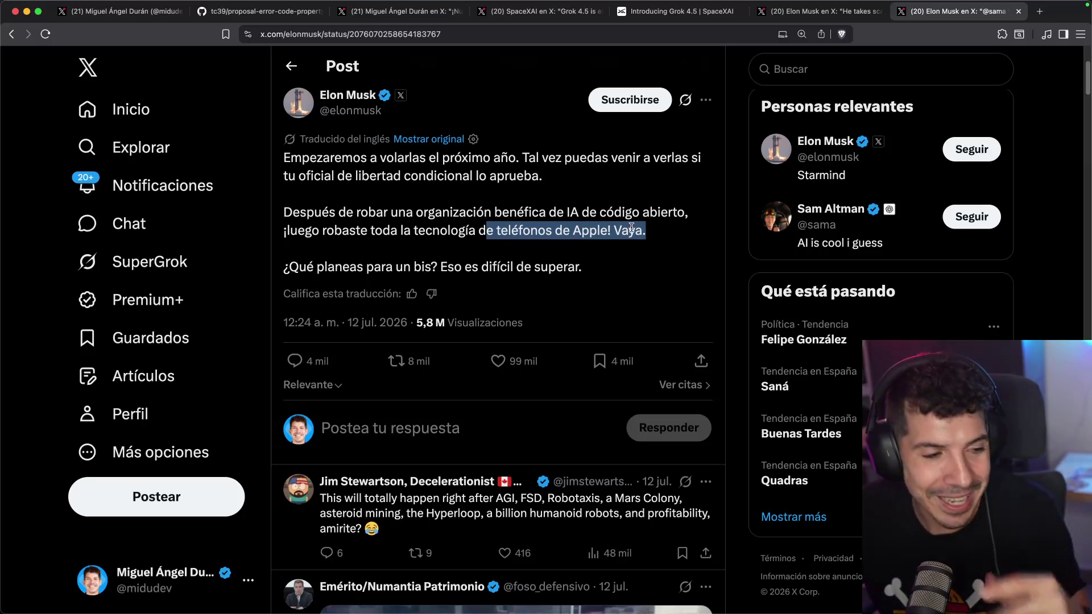
double_click(419, 265)
left_click_drag(430, 266, 586, 271)
left_click(591, 274)
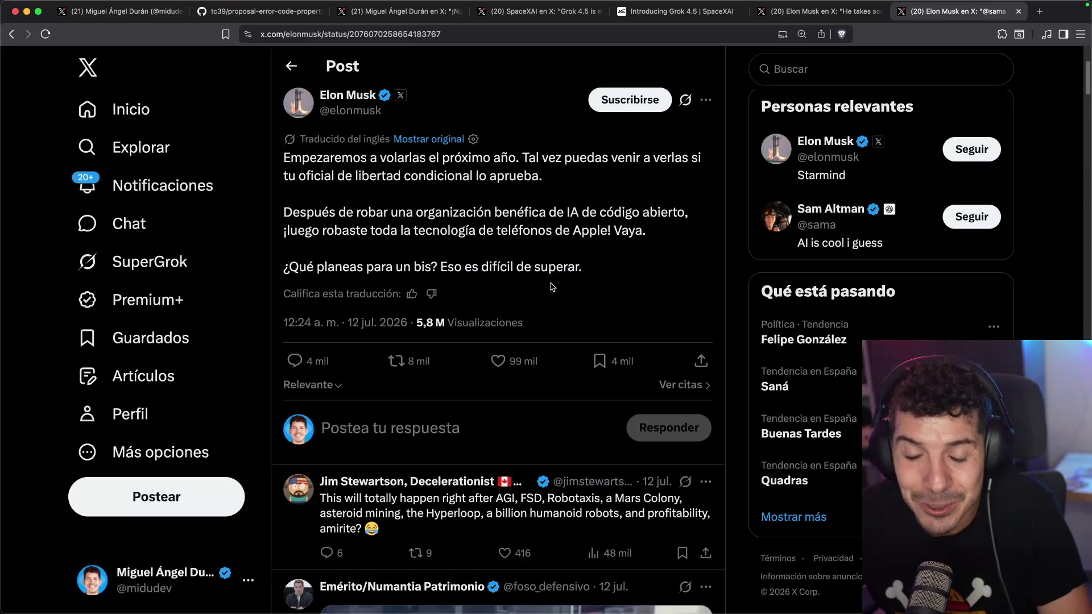
- Go back to the 'homeboy' post, translate it, and highlight the words about space datacenters
key("super+Tab")
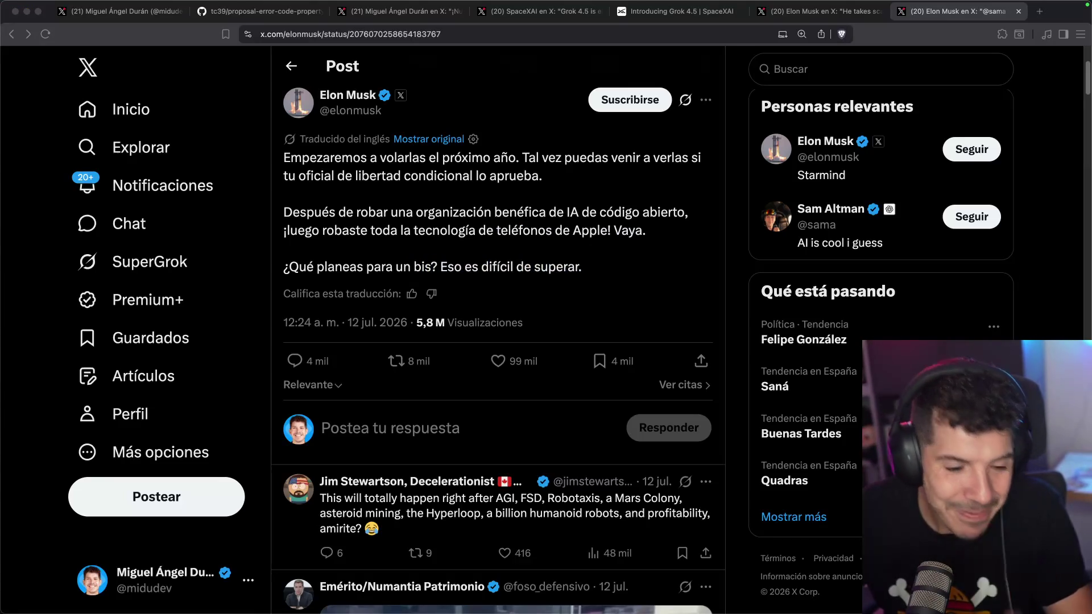
key("super+Tab")
left_click(291, 66)
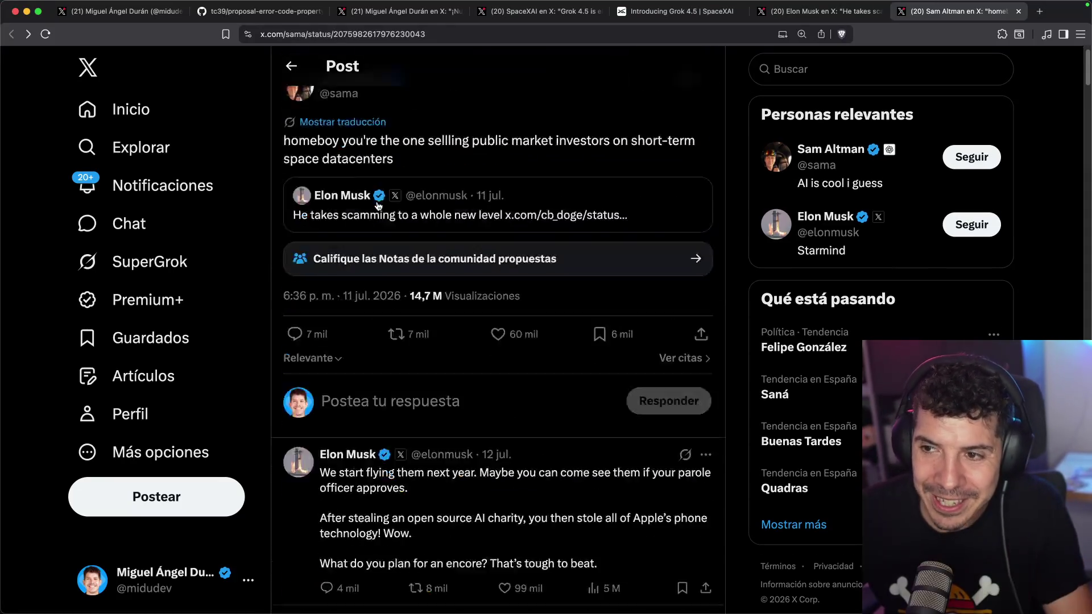
left_click(343, 145)
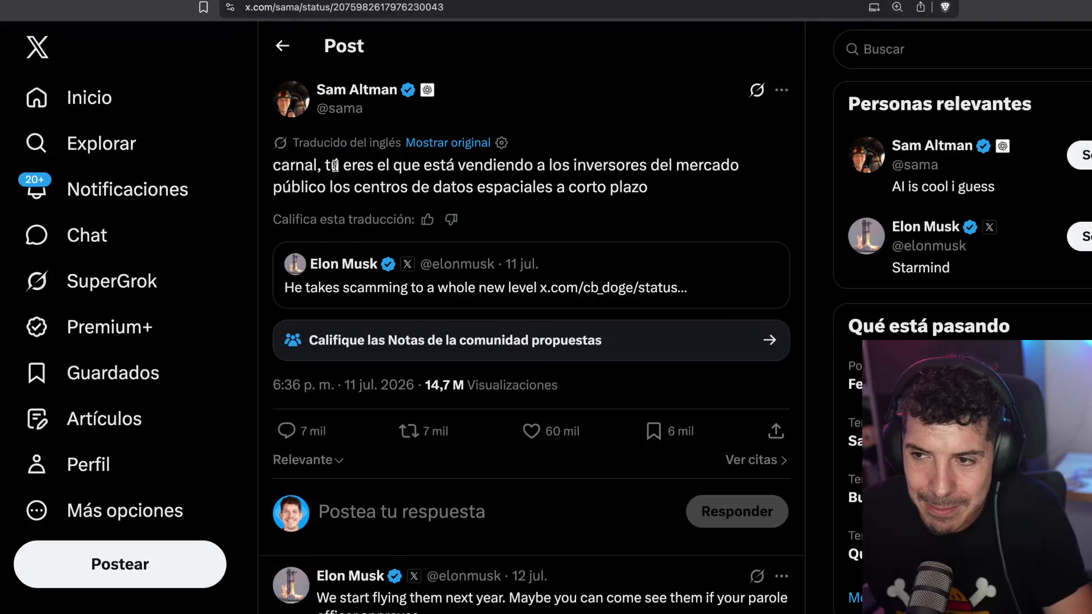
left_click_drag(335, 164, 690, 159)
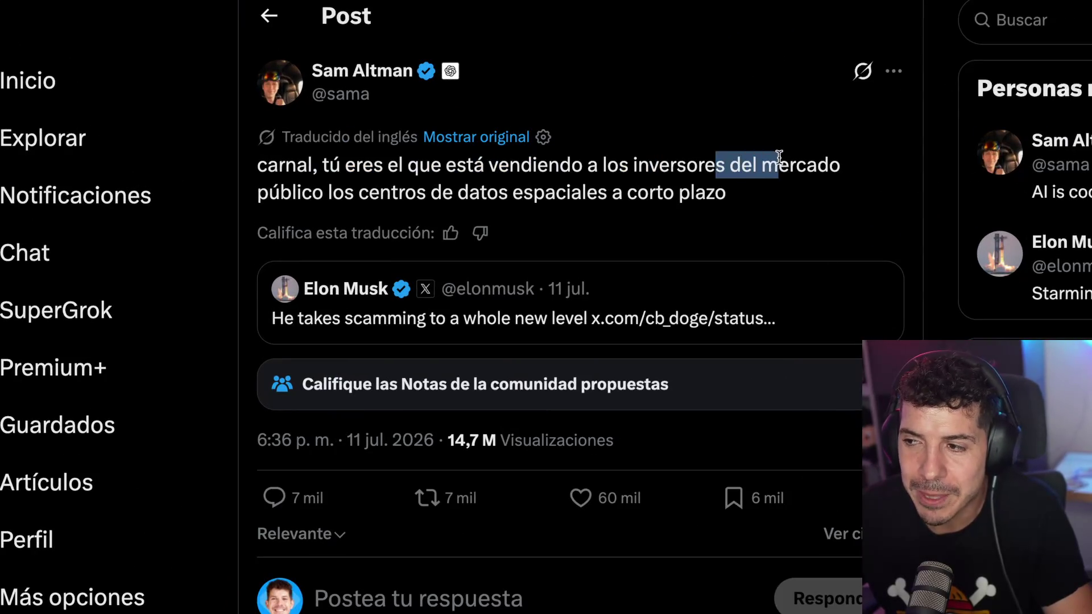
left_click(515, 182)
left_click_drag(377, 192, 563, 192)
left_click(627, 188)
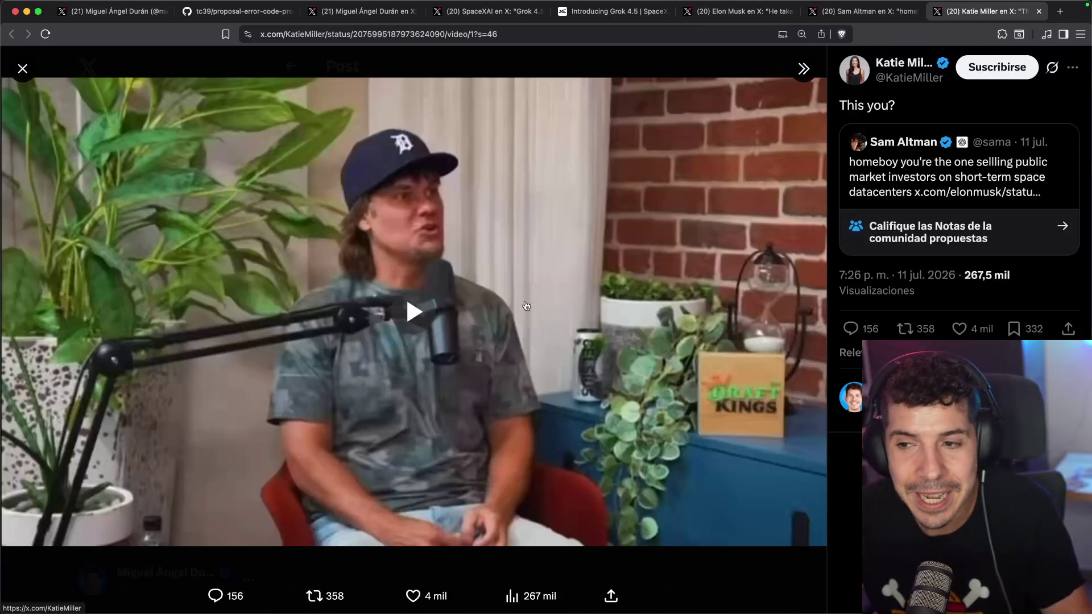
- Play the 'This you?' video with raised volume, pause at 0:08, and close the tab
left_click(525, 306)
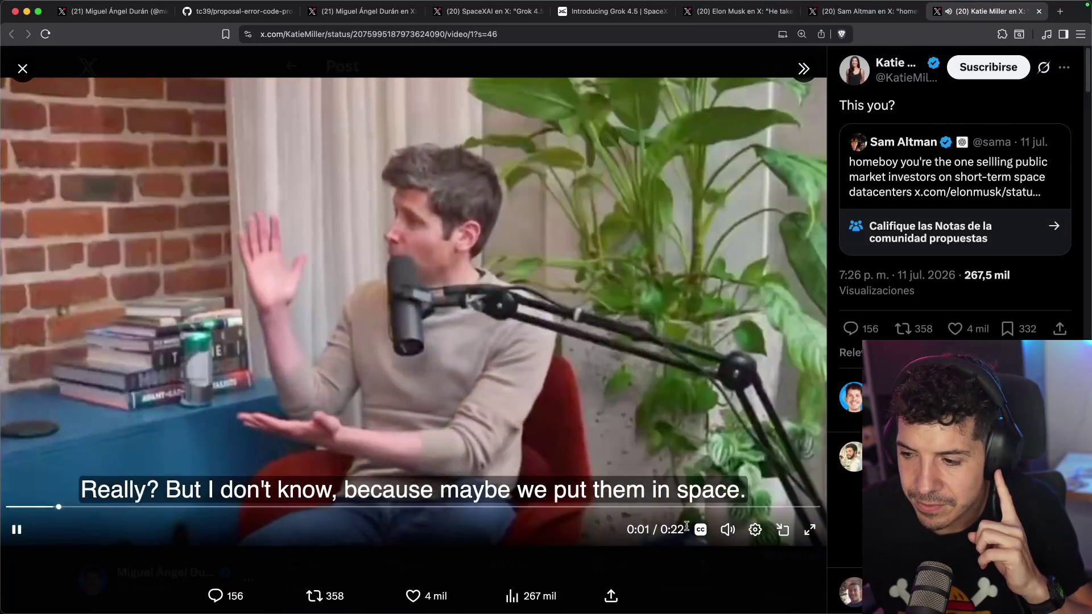
mouse_move(728, 529)
left_click_drag(727, 480, 728, 469)
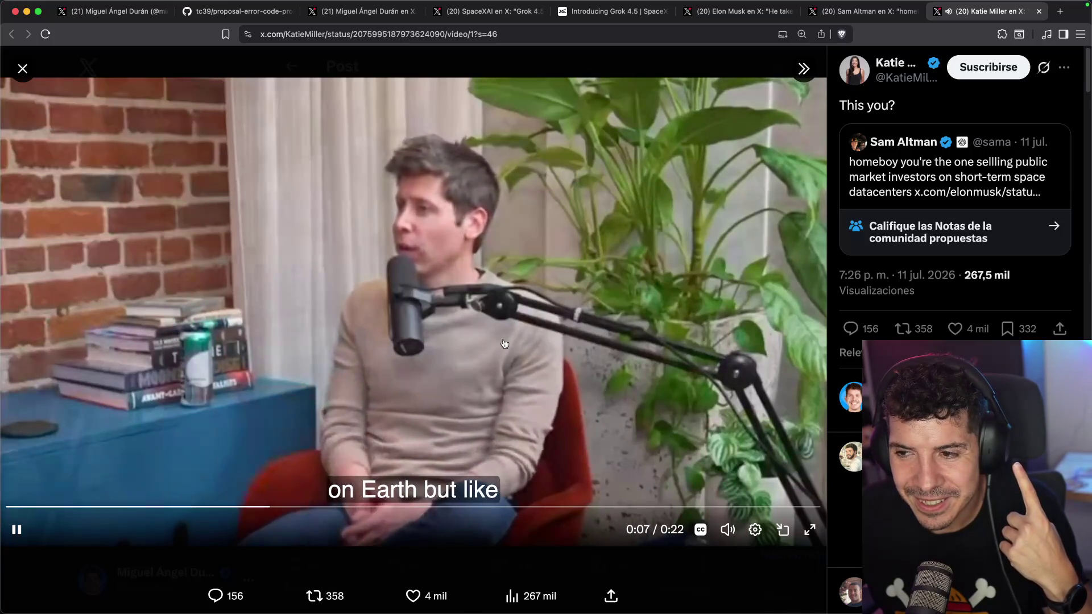
left_click(425, 361)
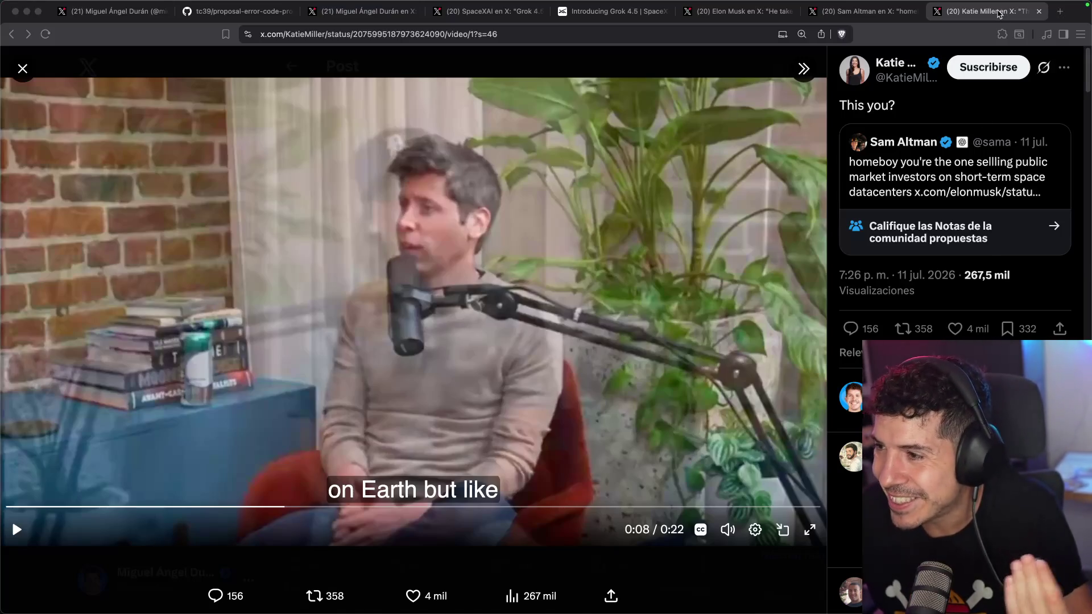
key("super+w")
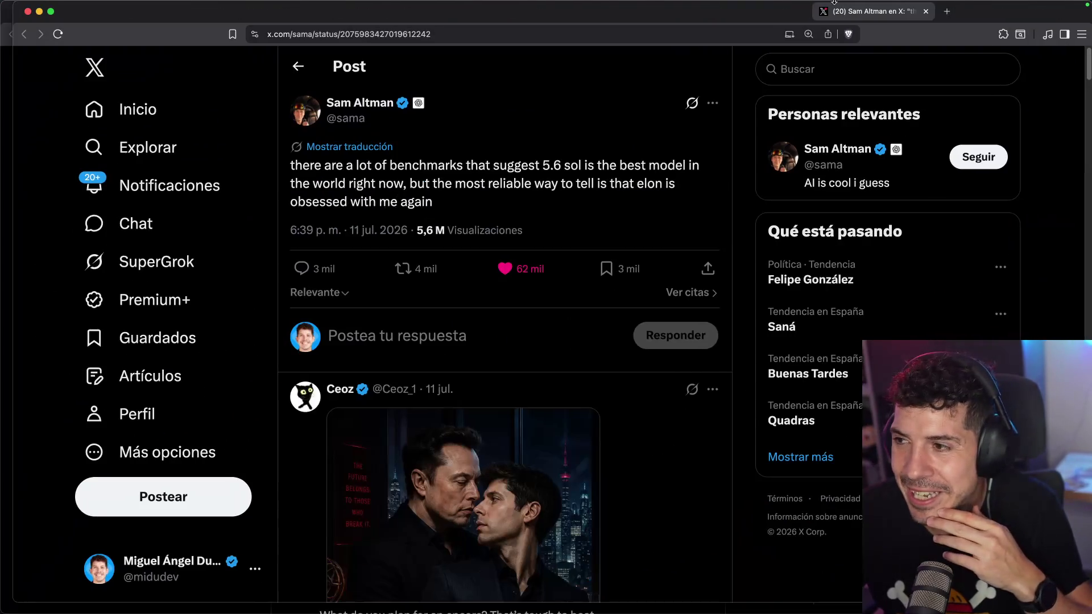
- Show the Spanish translation of the X post about benchmarks and 5.6 sol
left_click(349, 149)
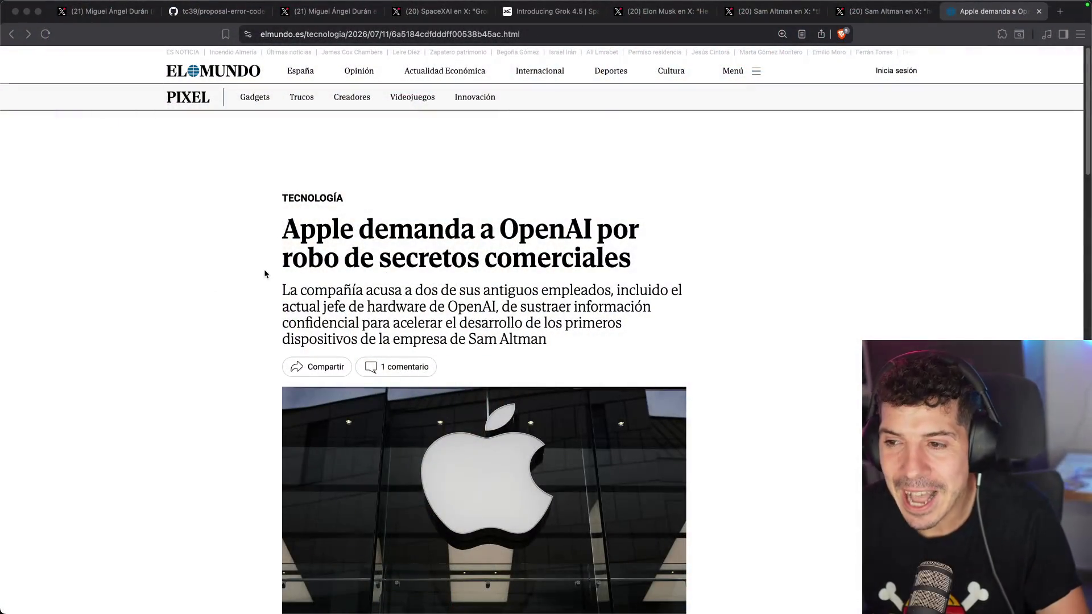
- Zoom the El Mundo lawsuit article to 150% and scroll through its opening paragraph
key("super+plus")
key("super+plus")
key("super+plus")
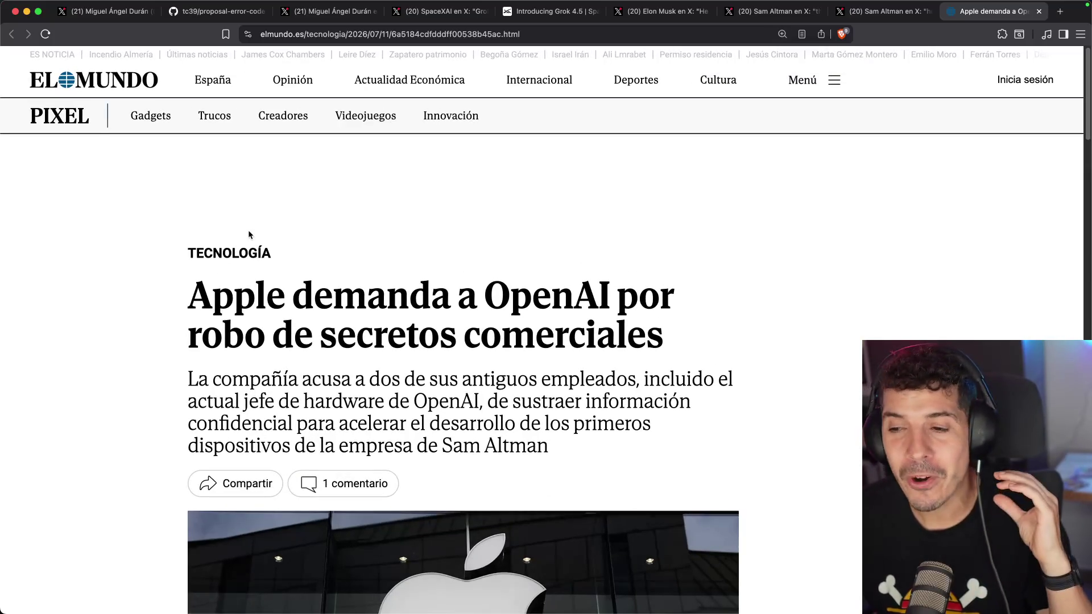
scroll(161, 308, "down", 1)
scroll(161, 309, "down", 2)
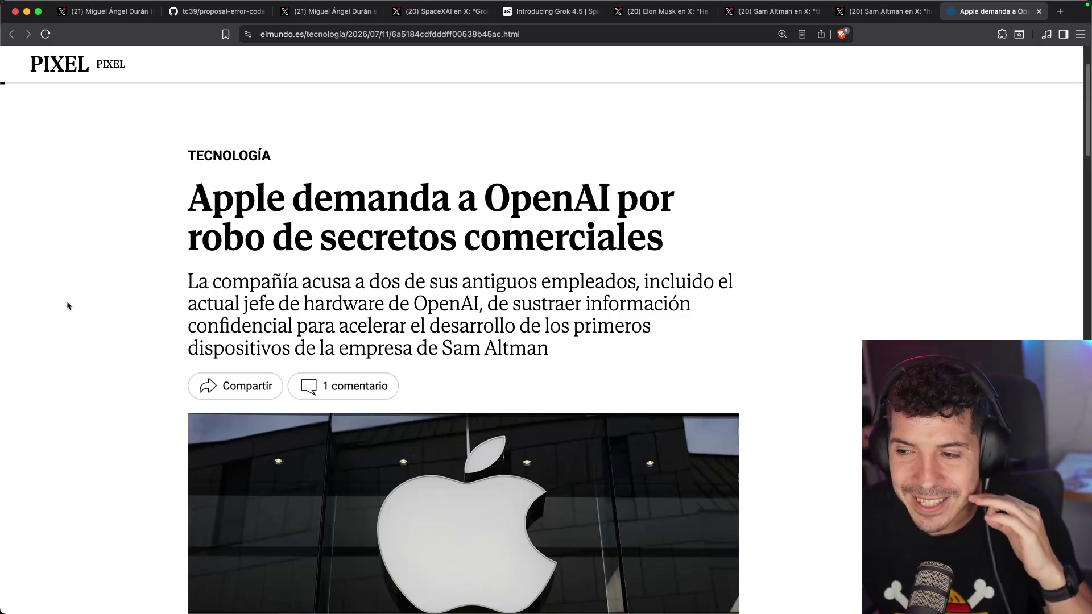
scroll(136, 285, "down", 5)
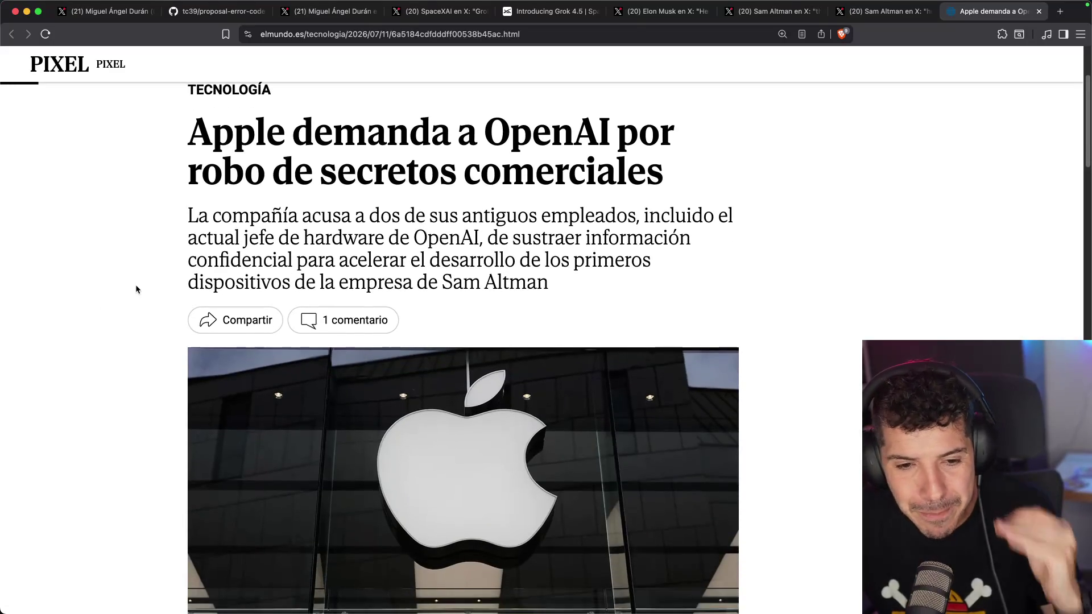
scroll(132, 292, "down", 8)
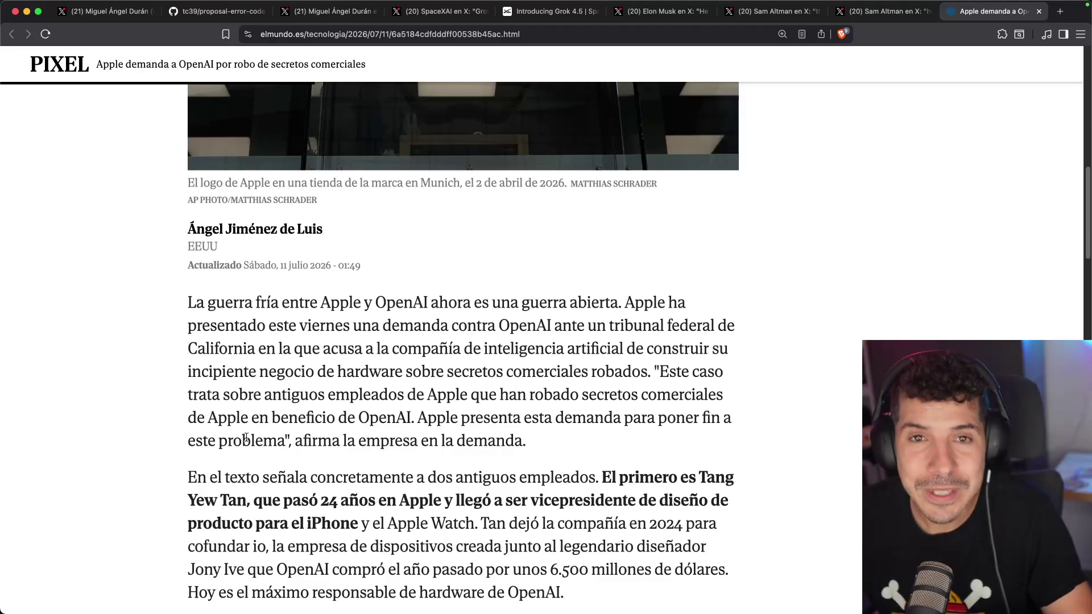
- Highlight passages on stolen trade secrets and benefiting OpenAI, then preview the executive's LinkedIn image result
mouse_move(209, 369)
left_mouse_down()
mouse_move(332, 348)
mouse_move(502, 371)
mouse_move(647, 371)
left_mouse_up()
scroll(521, 368, "down", 2)
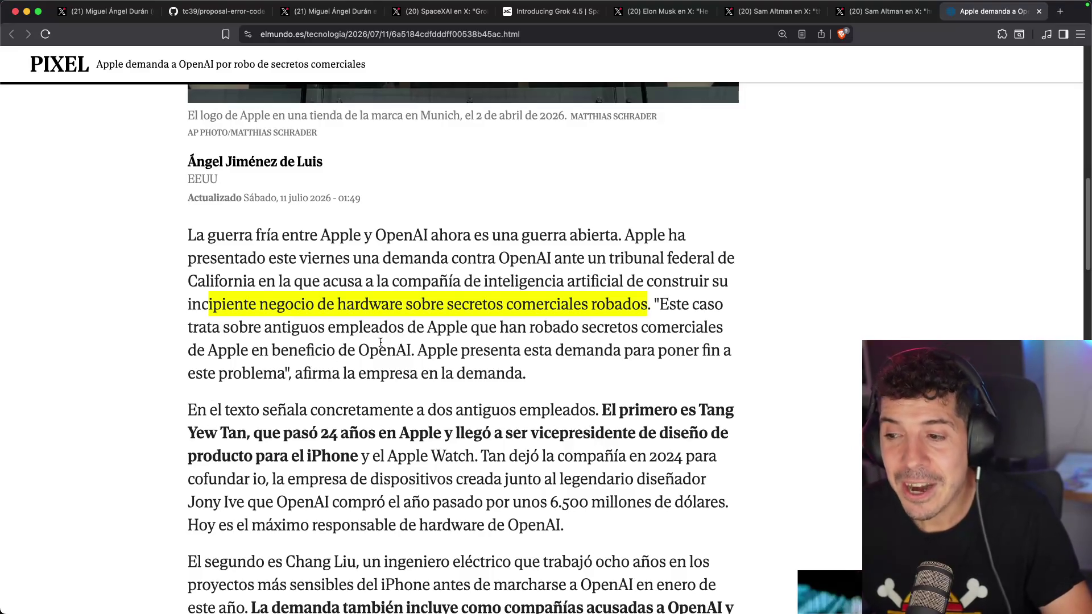
left_click(630, 319)
left_click_drag(629, 318, 701, 328)
left_click(414, 336)
left_click_drag(307, 350, 718, 357)
left_click(411, 353)
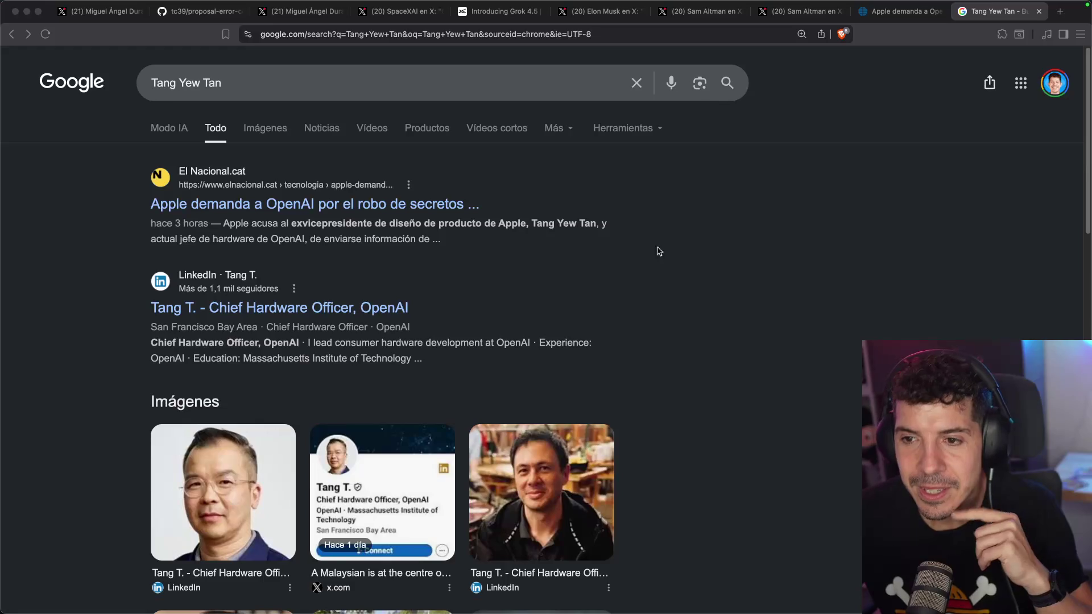
left_click(659, 251)
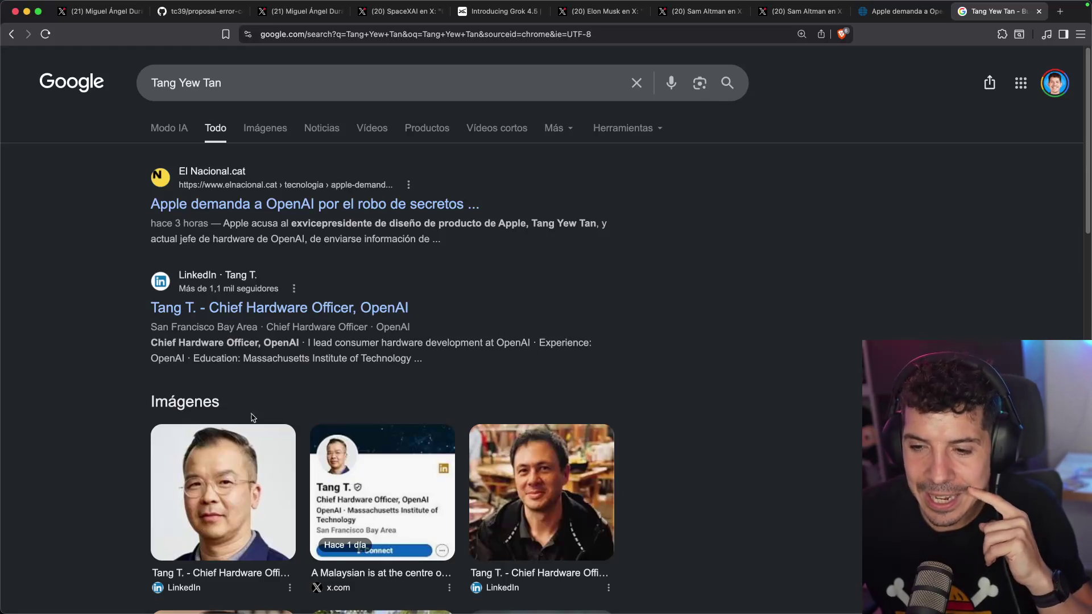
left_click(209, 528)
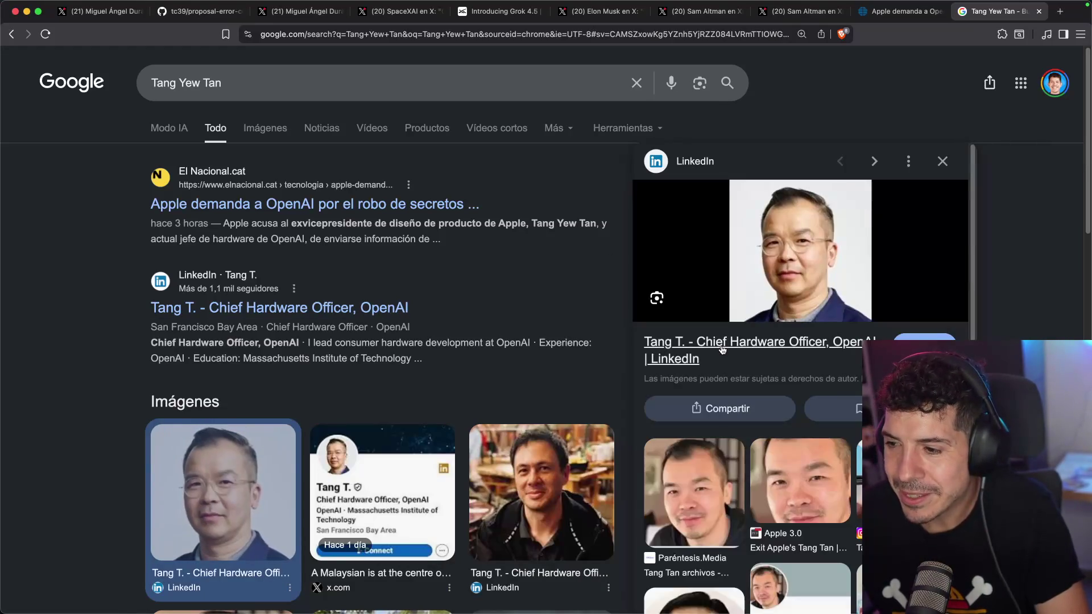
- Open the executive's LinkedIn profile, review his 25 years at Apple, then close it
left_click(721, 348)
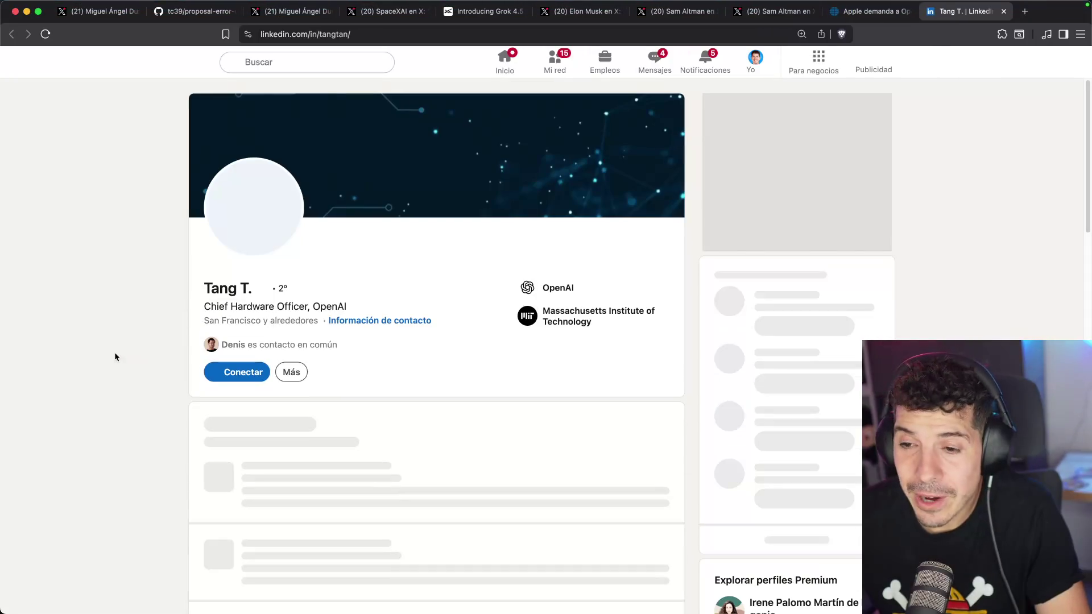
scroll(120, 340, "down", 8)
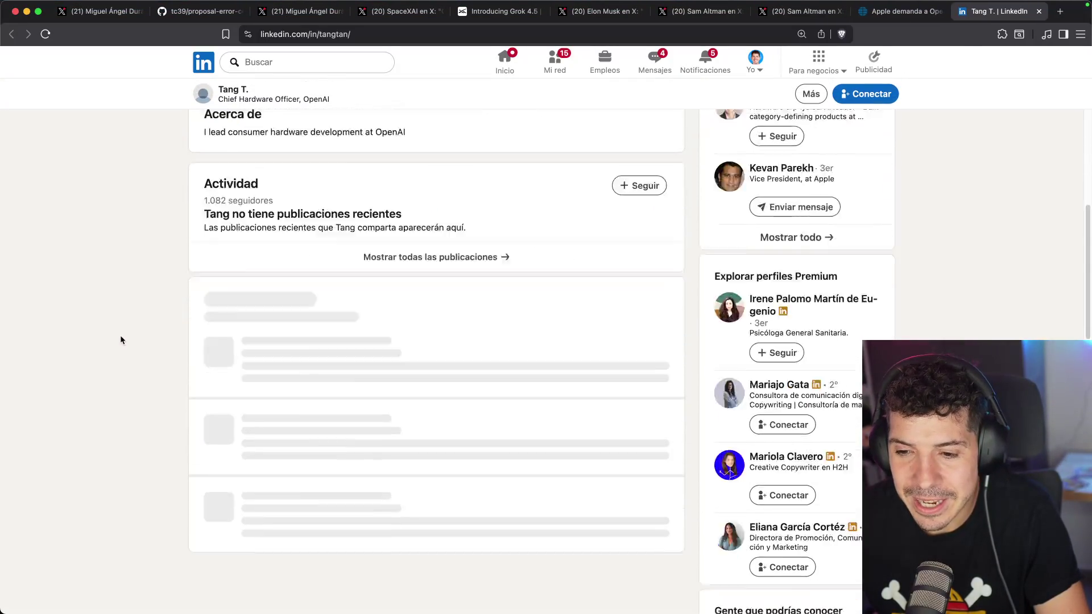
scroll(120, 340, "down", 4)
scroll(121, 335, "up", 3)
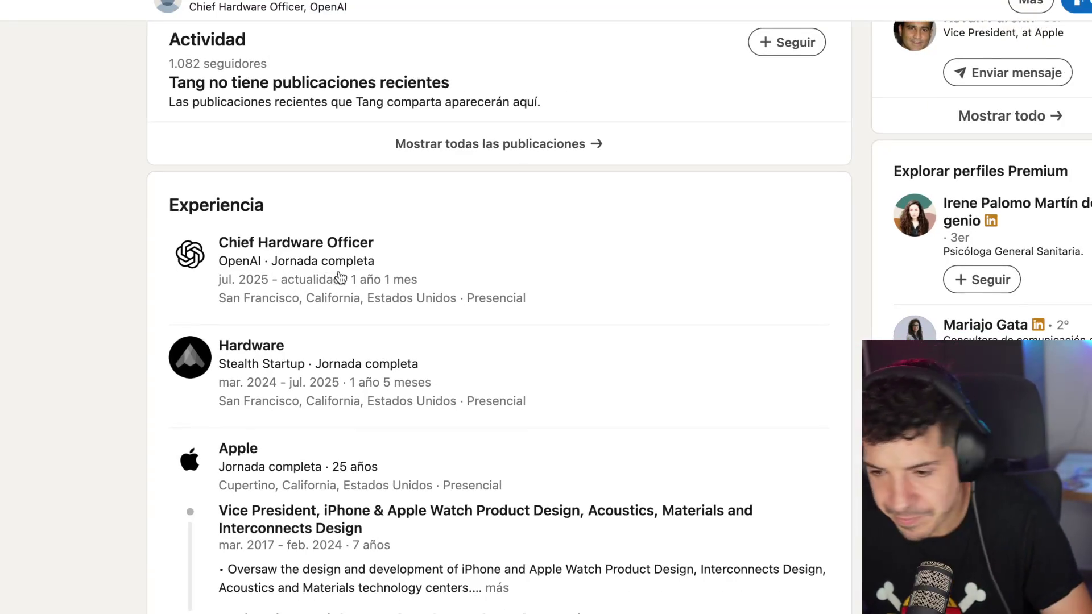
scroll(340, 278, "down", 2)
scroll(340, 277, "down", 3)
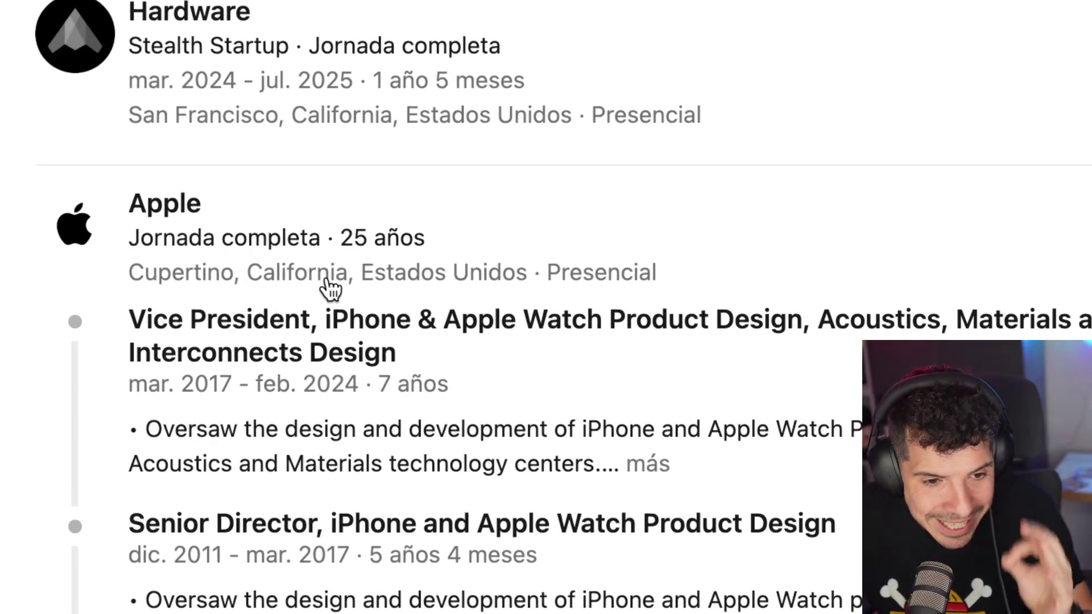
scroll(408, 292, "down", 2)
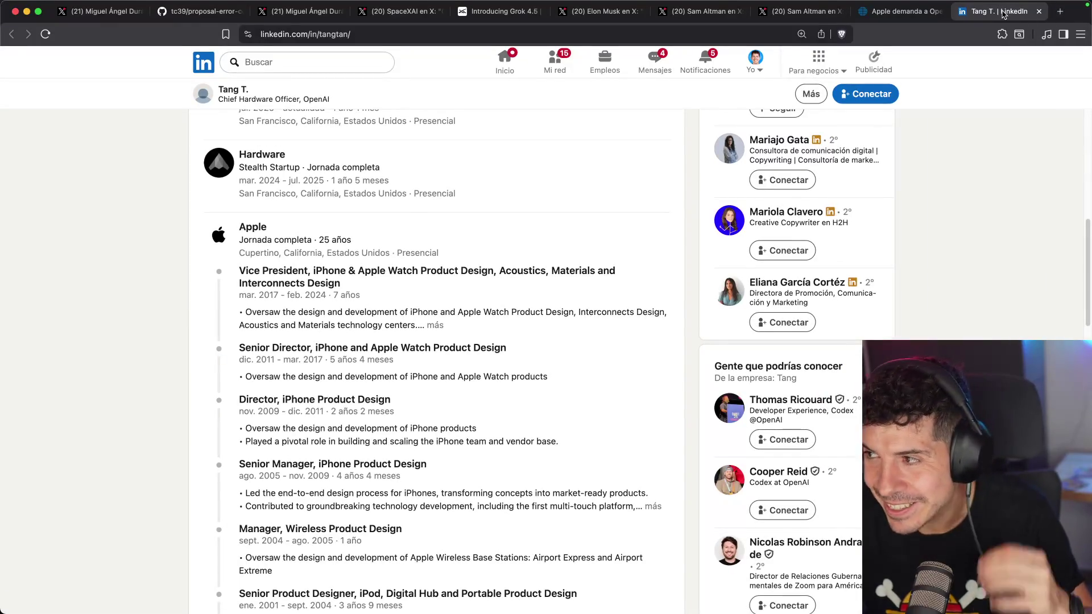
key("super+w")
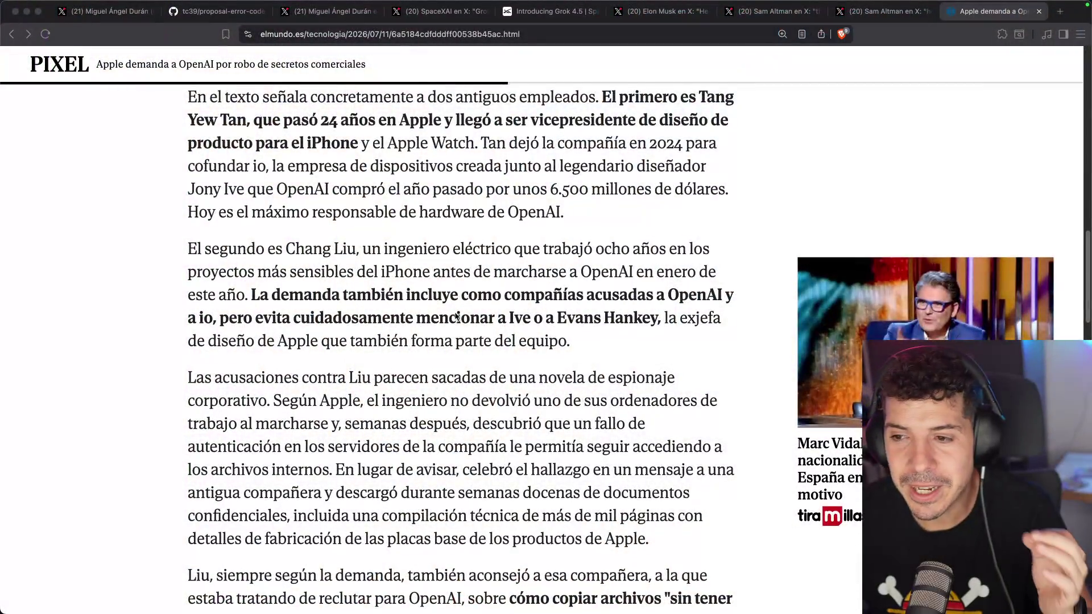
scroll(456, 316, "down", 2)
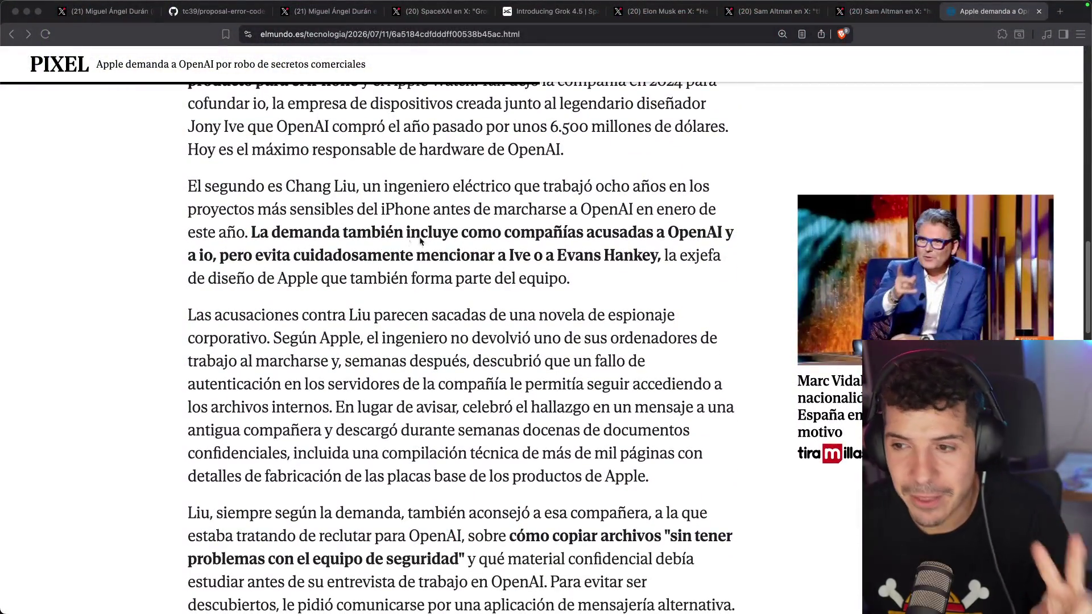
left_click(419, 178)
mouse_move(418, 178)
left_mouse_down()
mouse_move(688, 189)
mouse_move(353, 215)
left_mouse_up()
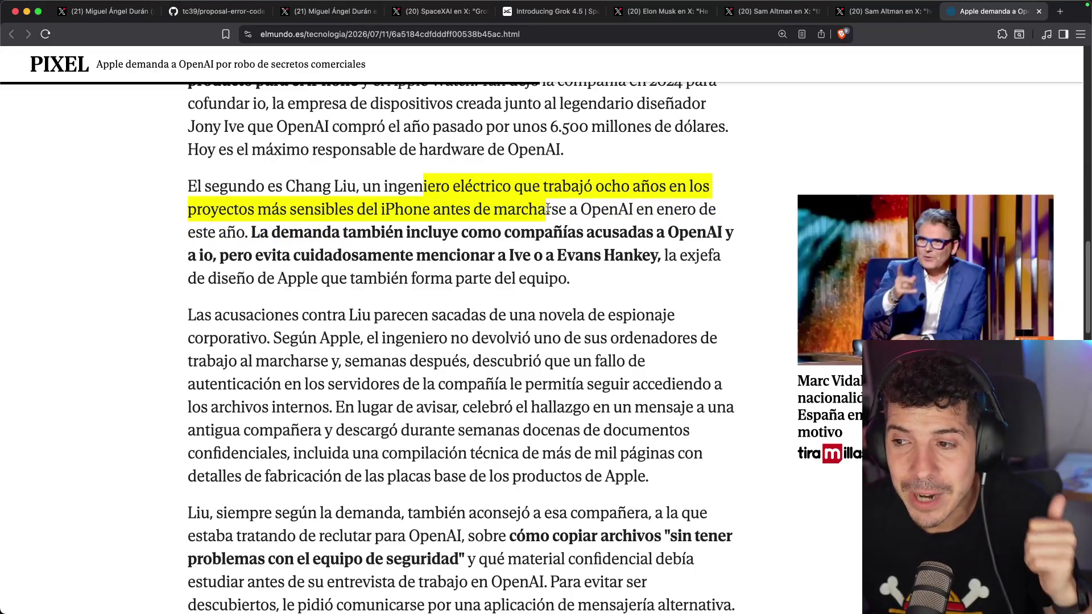
left_click(588, 203)
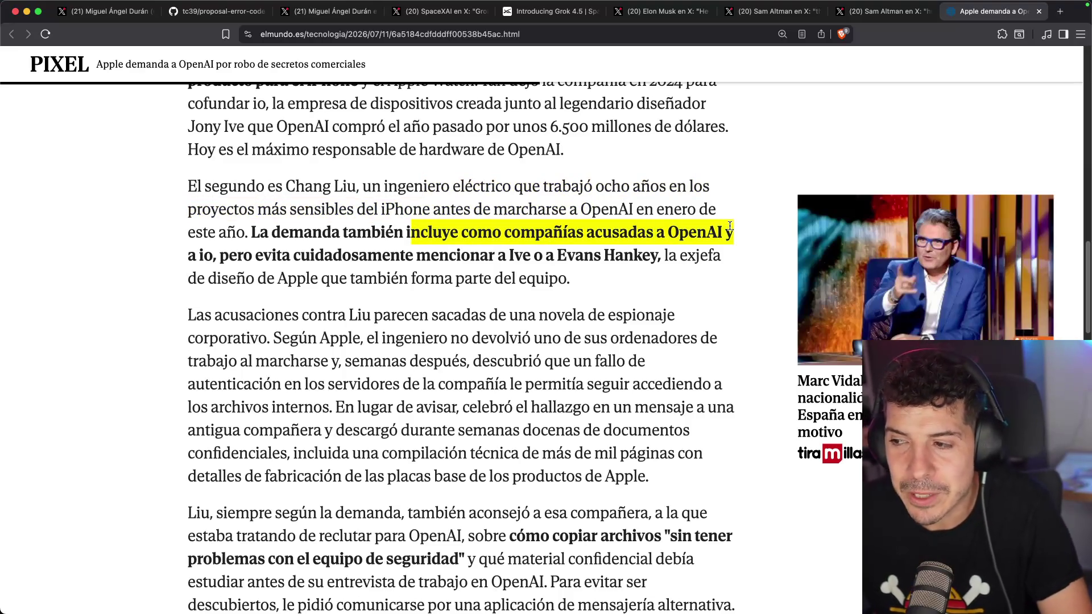
left_click_drag(229, 256, 437, 258)
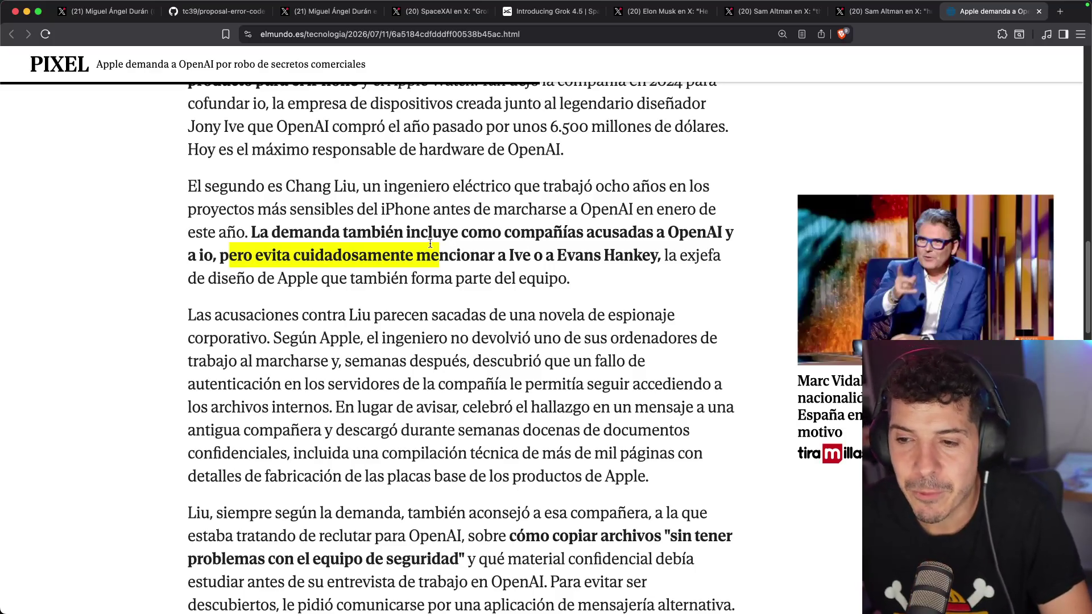
scroll(430, 244, "down", 4)
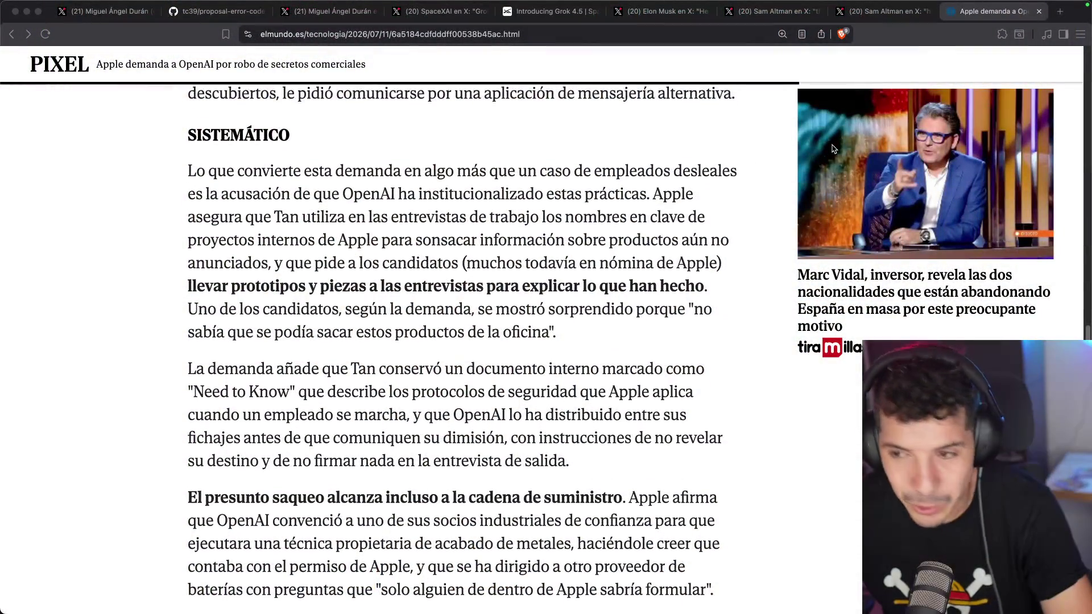
scroll(834, 149, "down", 1)
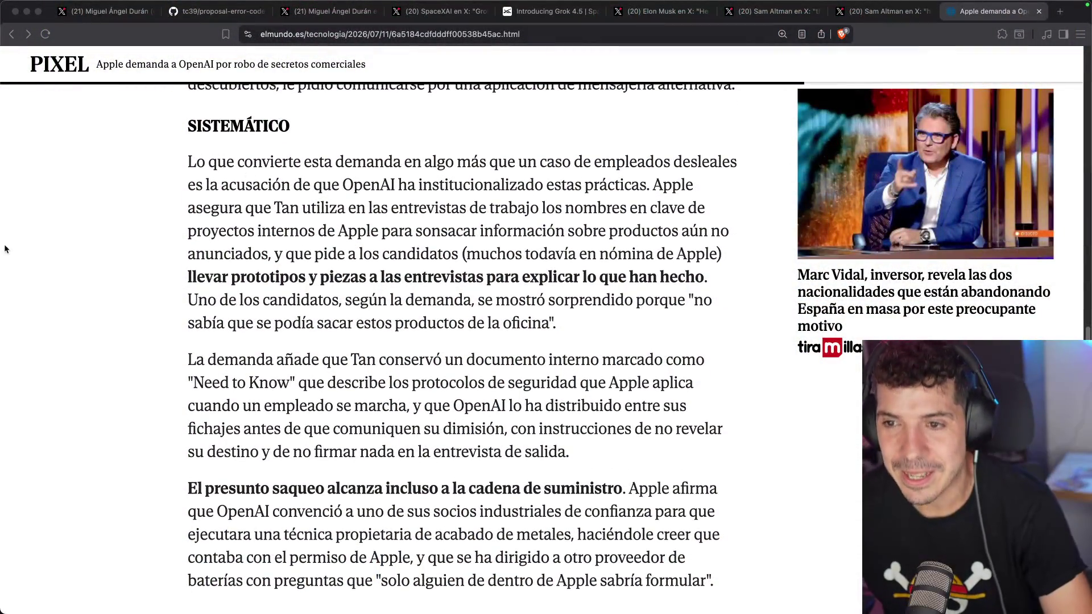
left_click_drag(357, 163, 580, 161)
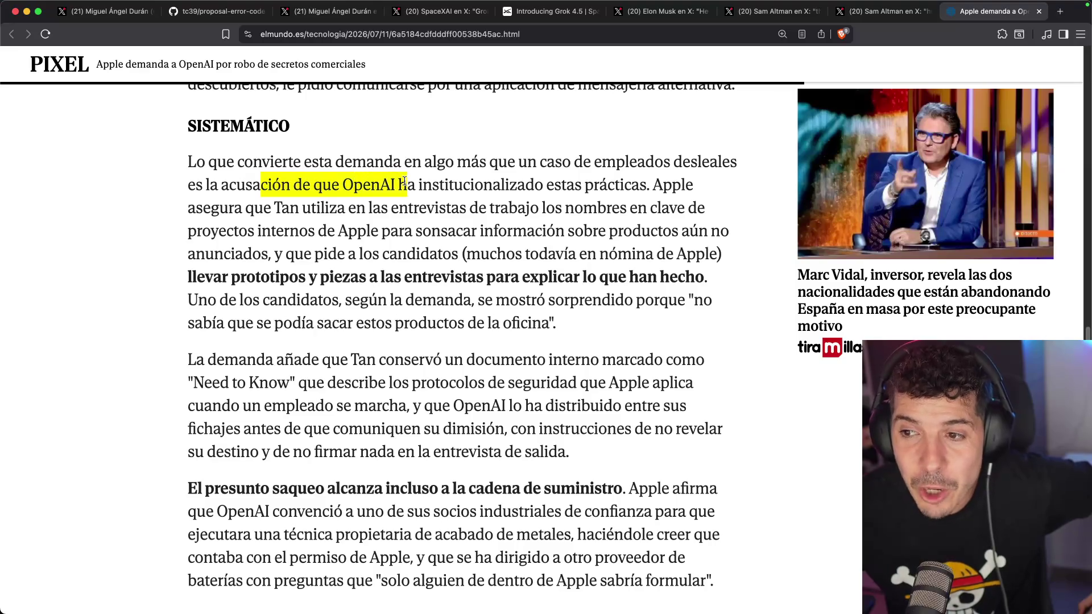
left_click_drag(462, 185, 633, 186)
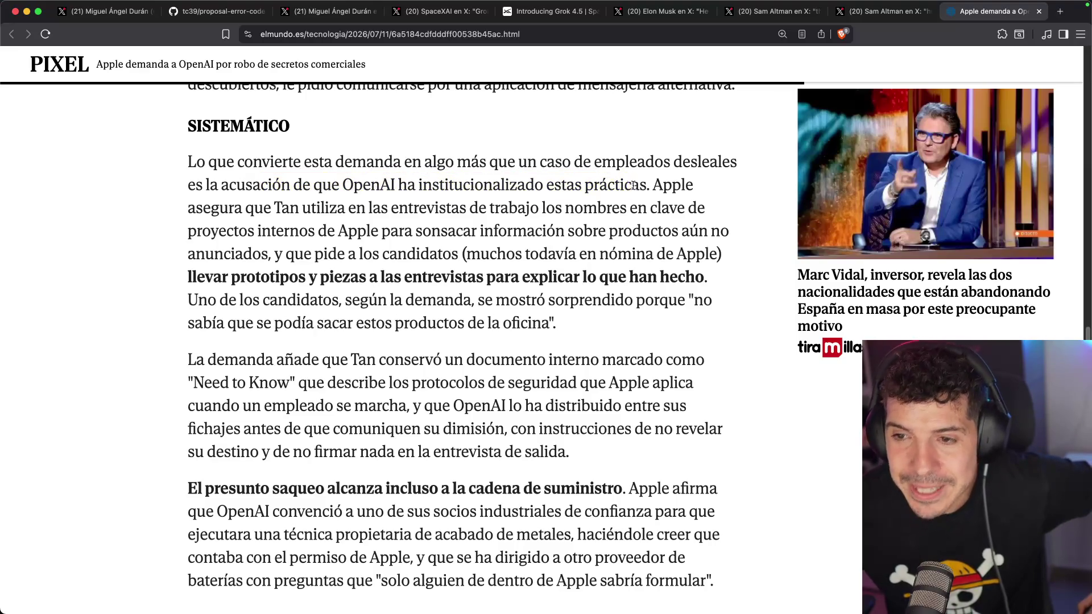
left_click_drag(265, 208, 518, 209)
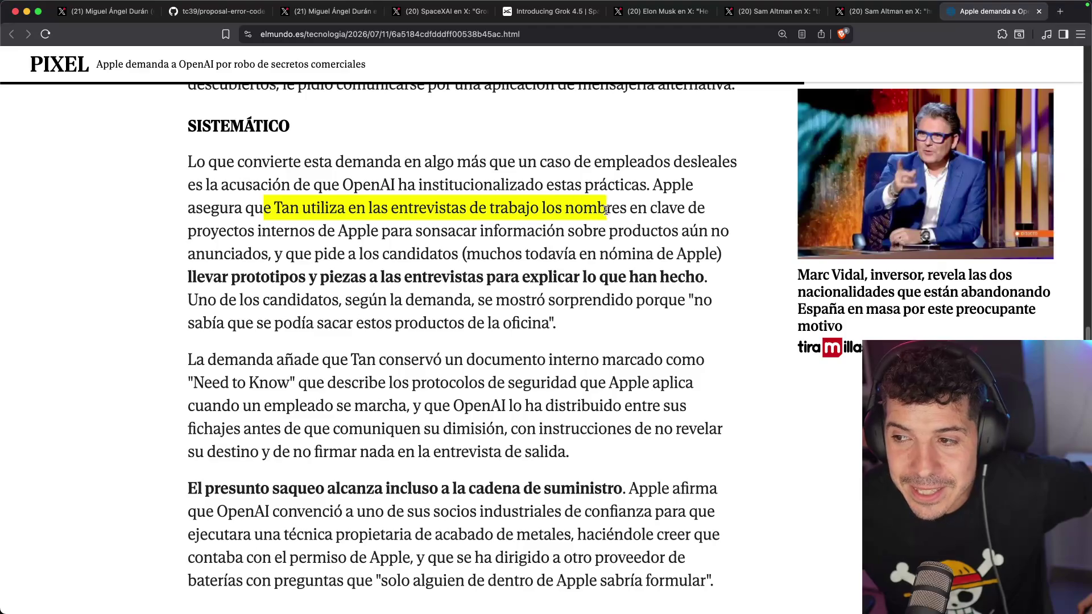
mouse_move(682, 212)
left_mouse_down()
mouse_move(329, 234)
mouse_move(459, 224)
left_mouse_up()
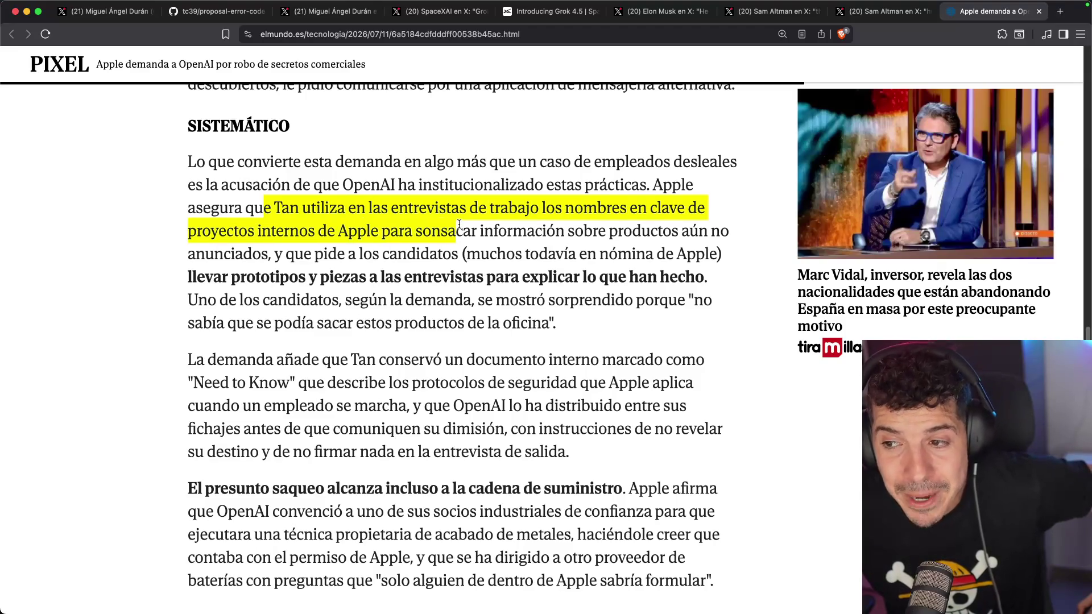
left_click(596, 232)
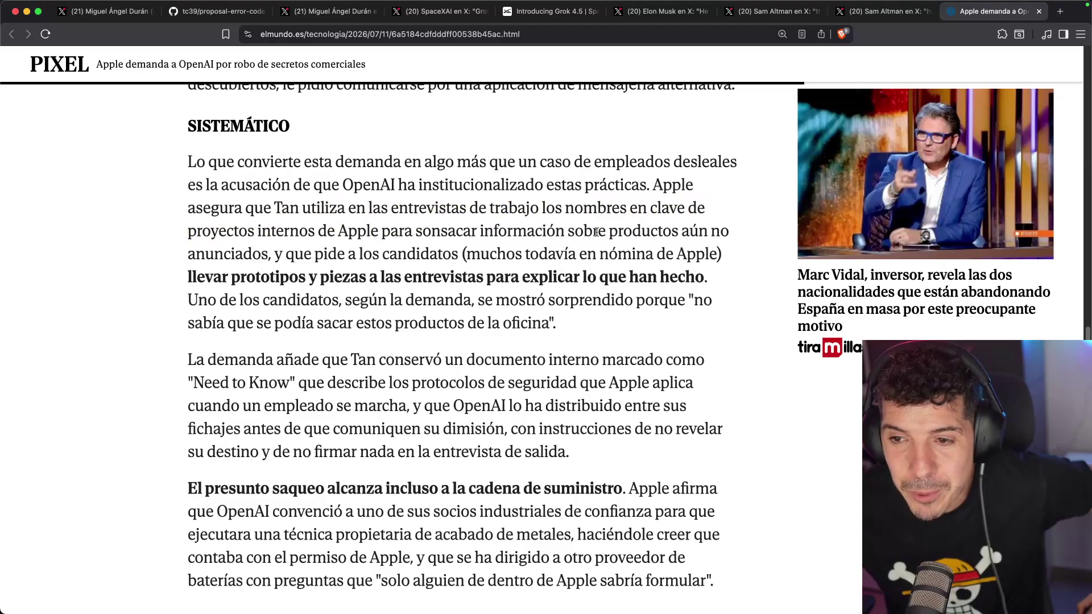
left_click_drag(337, 254, 439, 255)
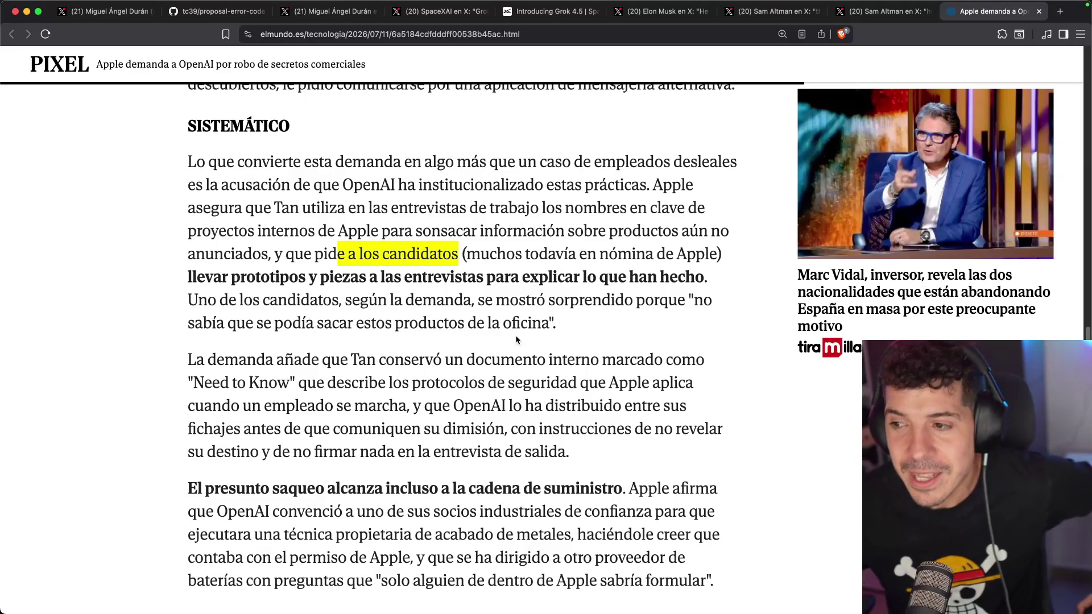
left_click_drag(342, 277, 681, 276)
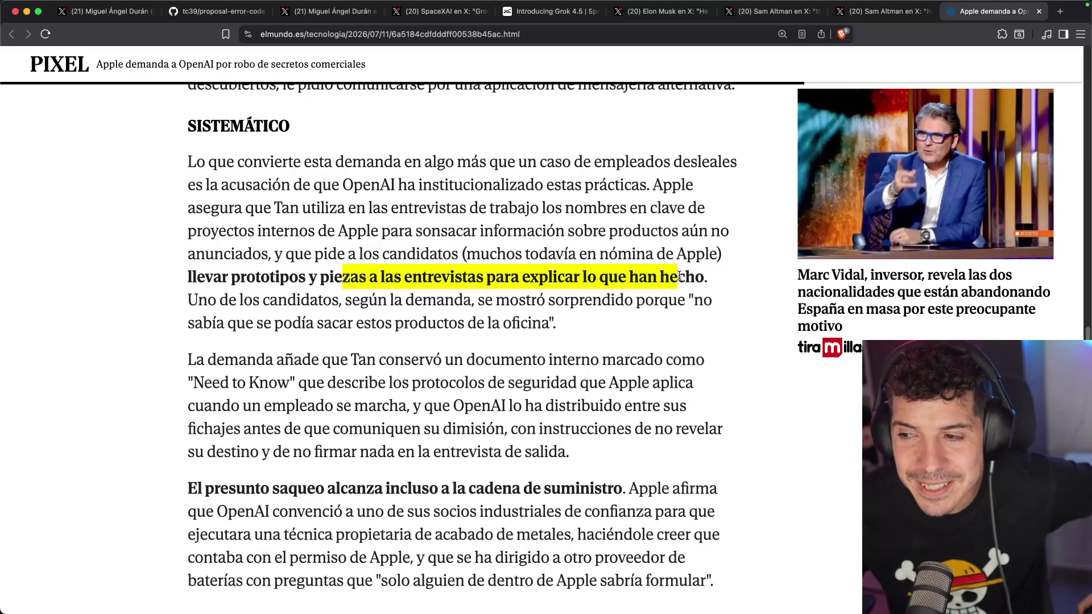
left_click(691, 272)
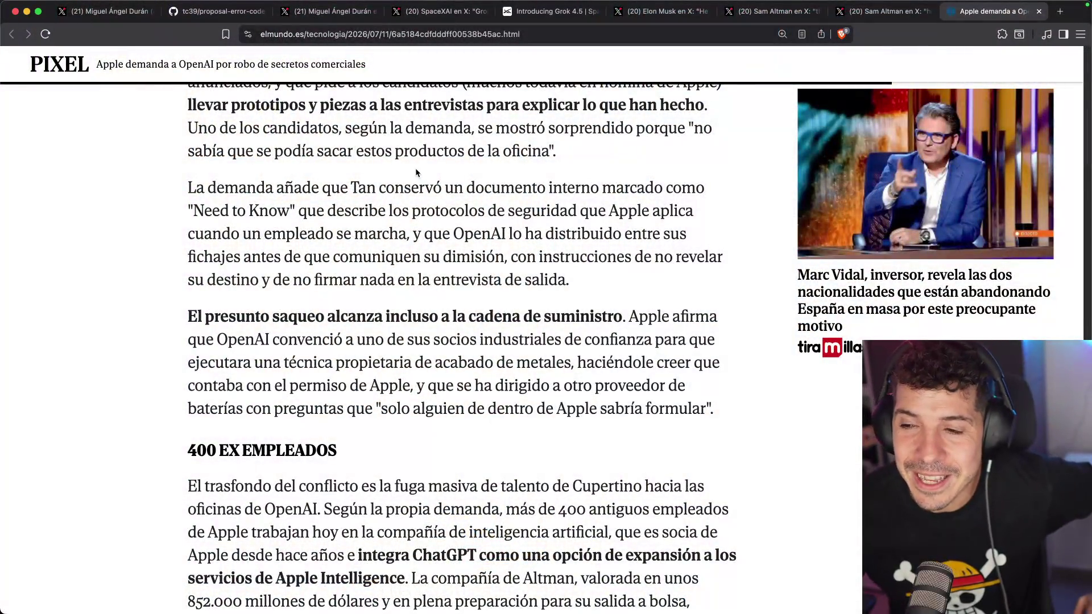
- Mark passages on the retained internal document, security protocols, and pre-resignation distribution while reading
left_click_drag(411, 188, 654, 185)
left_click_drag(438, 211, 659, 187)
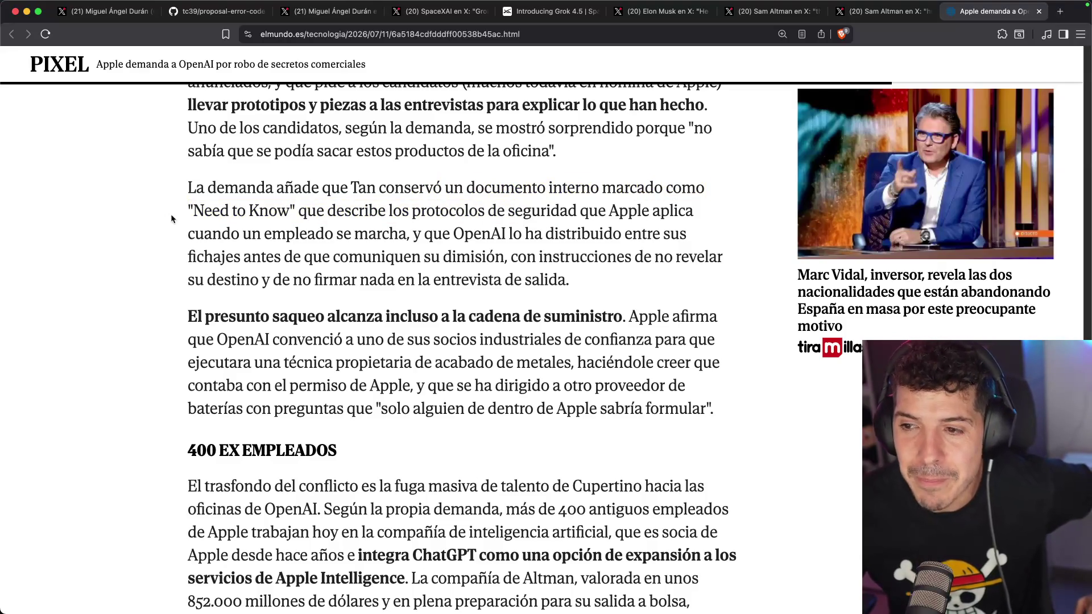
scroll(142, 222, "down", 2)
mouse_move(475, 184)
left_mouse_down()
mouse_move(654, 180)
mouse_move(421, 215)
left_mouse_up()
left_click_drag(313, 209, 669, 210)
left_click_drag(218, 230, 432, 227)
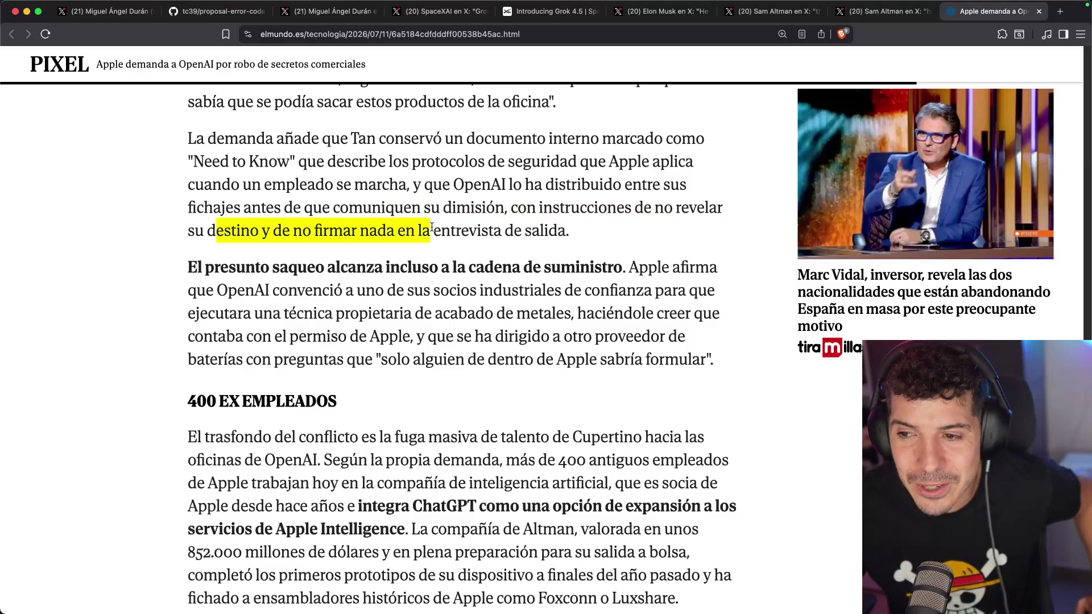
scroll(443, 233, "down", 3)
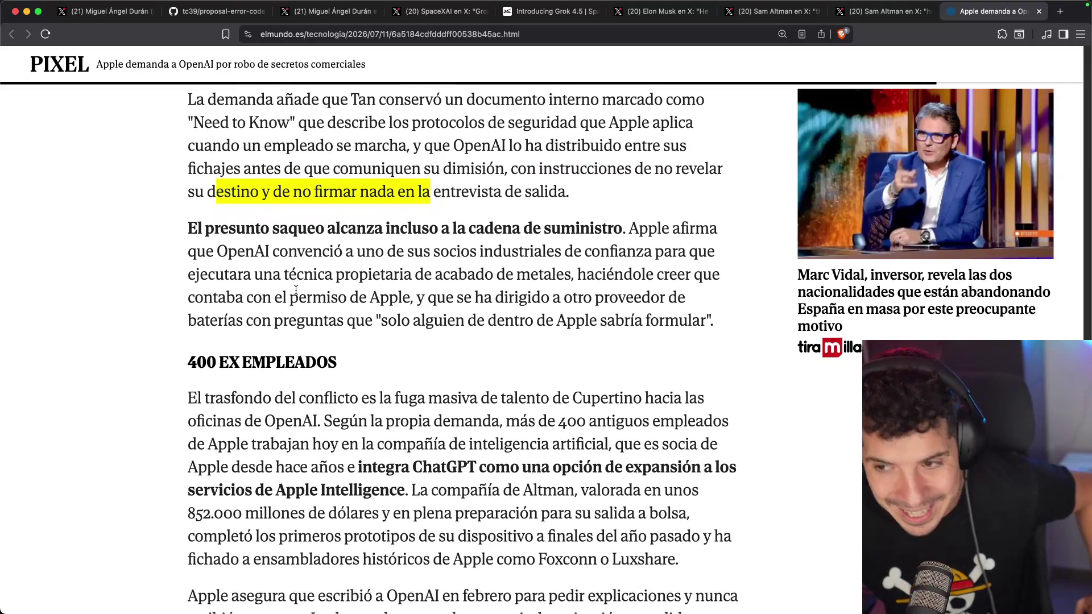
- Read the supply-chain paragraph, highlighting 'indemnización' and the commercial agreement phrase
left_click_drag(502, 156, 521, 156)
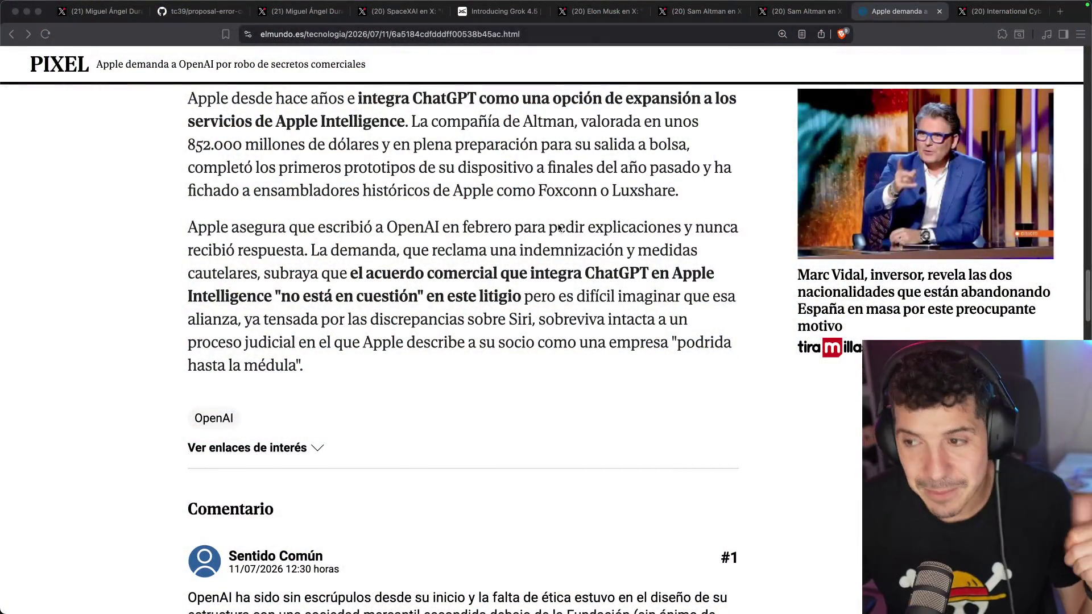
double_click(532, 246)
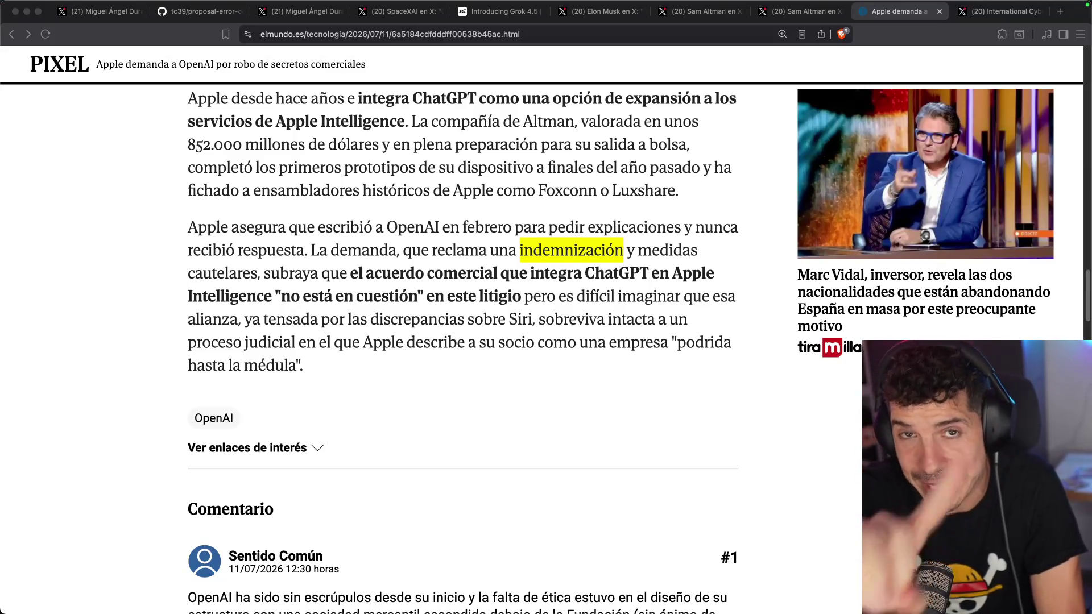
left_click(406, 278)
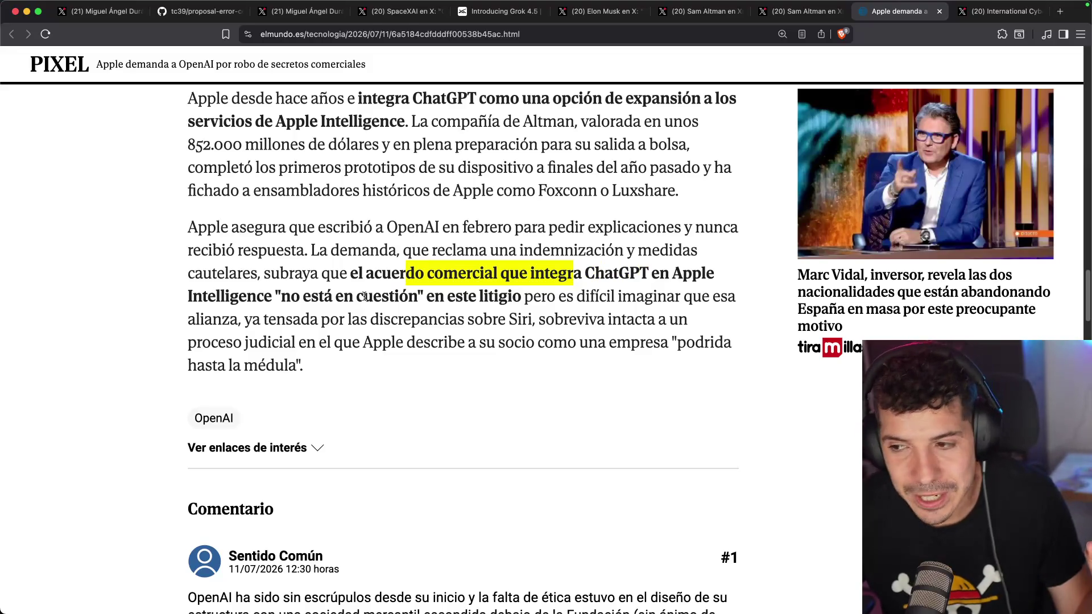
left_click(404, 293)
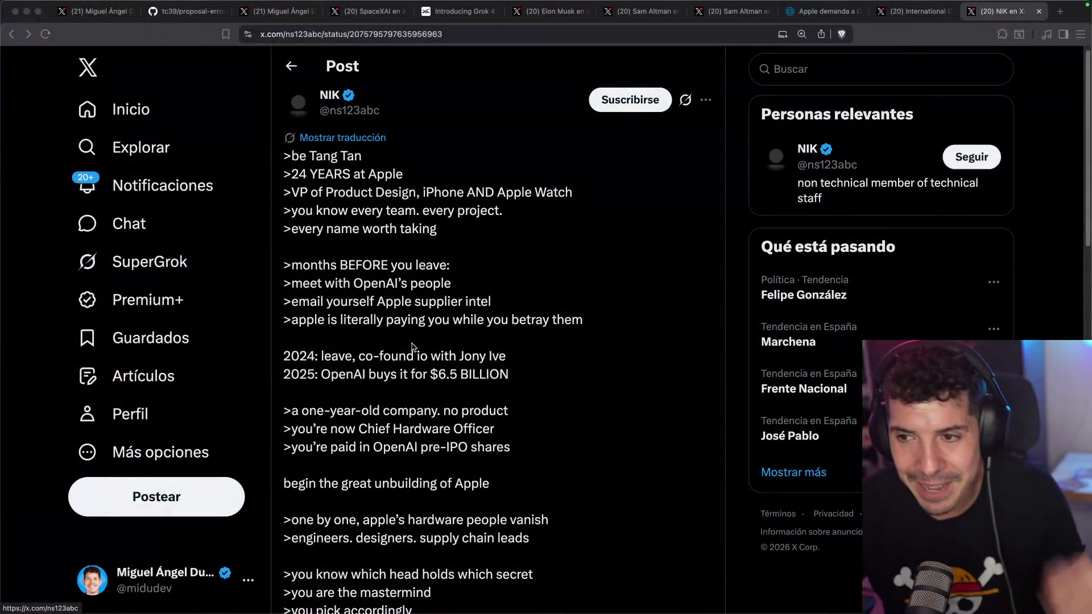
- Scroll the X lawsuit post down to its court-filing images and open them full size
scroll(453, 298, "down", 8)
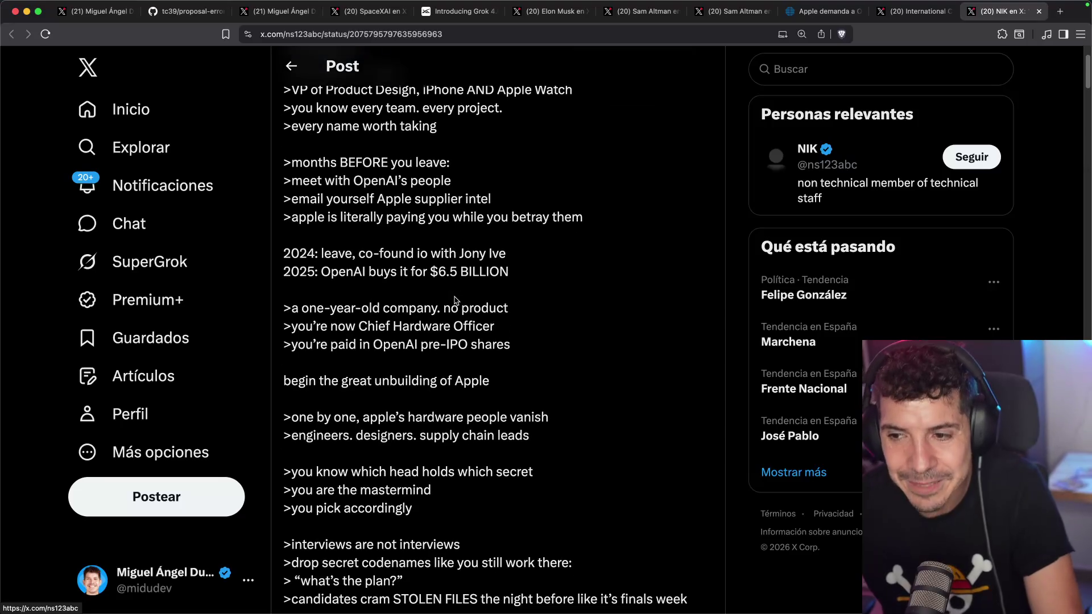
scroll(335, 170, "down", 1)
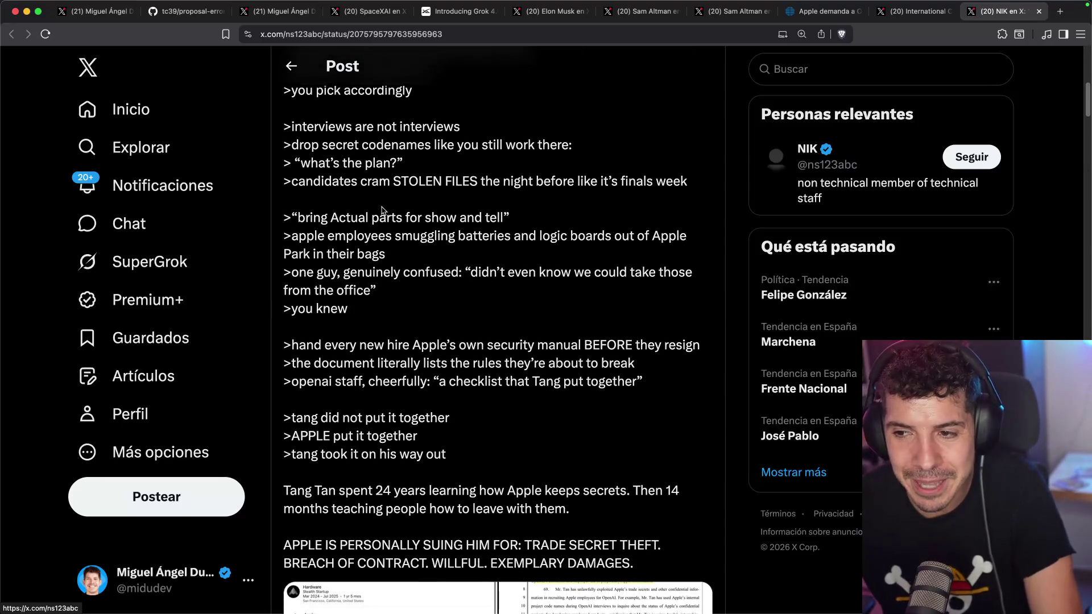
scroll(369, 211, "down", 3)
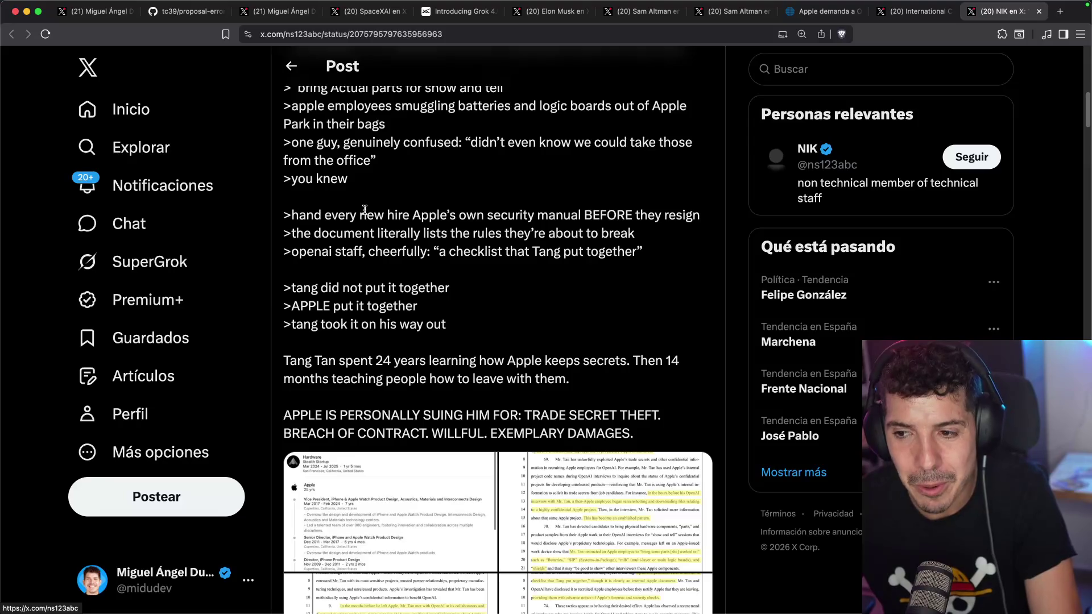
scroll(364, 209, "down", 5)
left_click(669, 248)
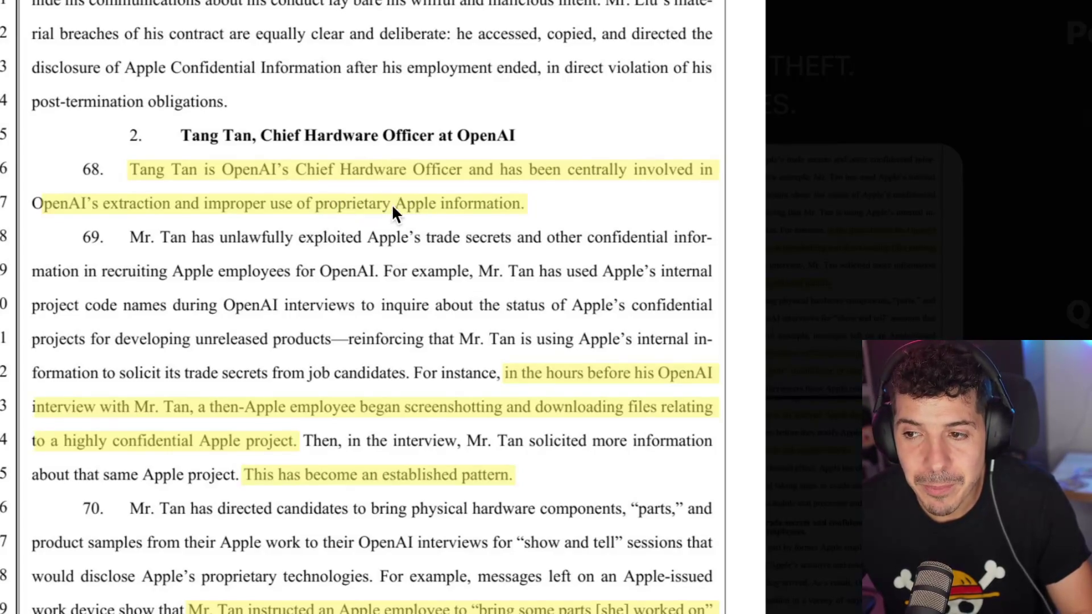
- Flip through two more court-filing pages, close the viewer, and scroll to the replies
scroll(448, 202, "down", 3)
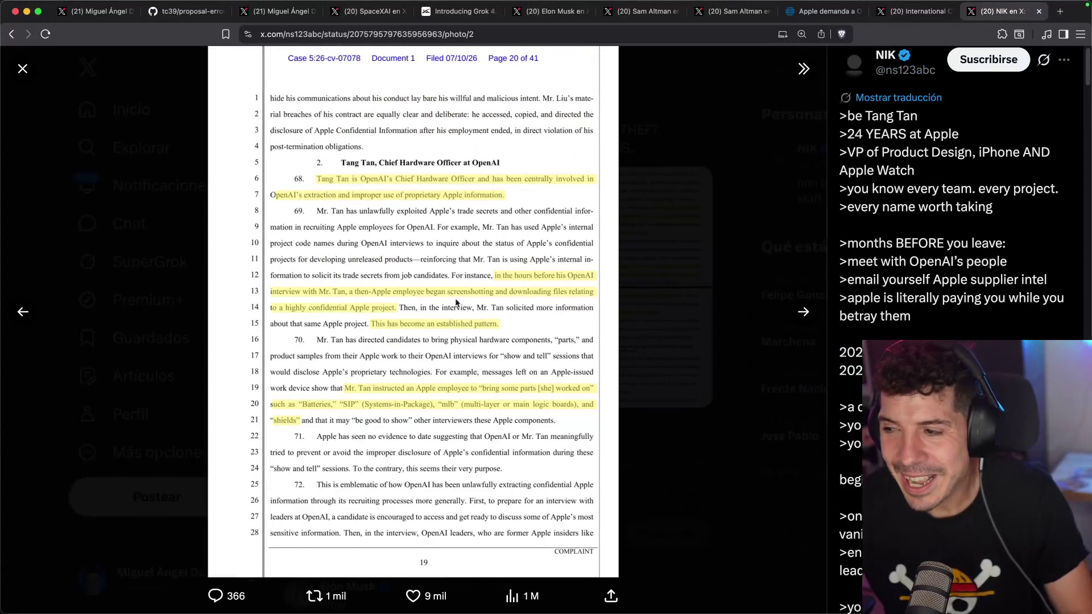
key("Right")
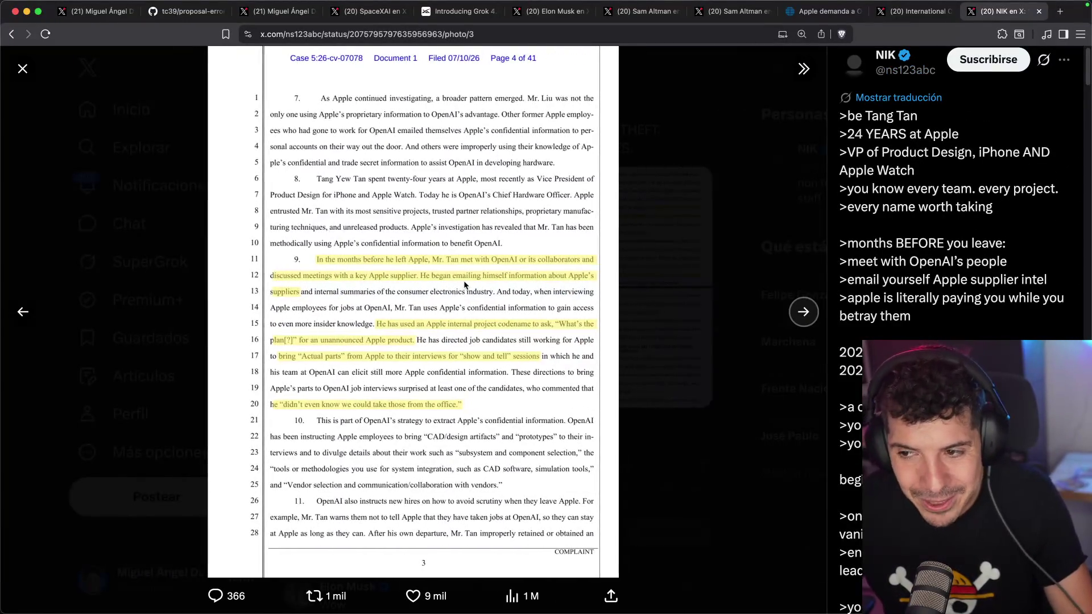
key("Right")
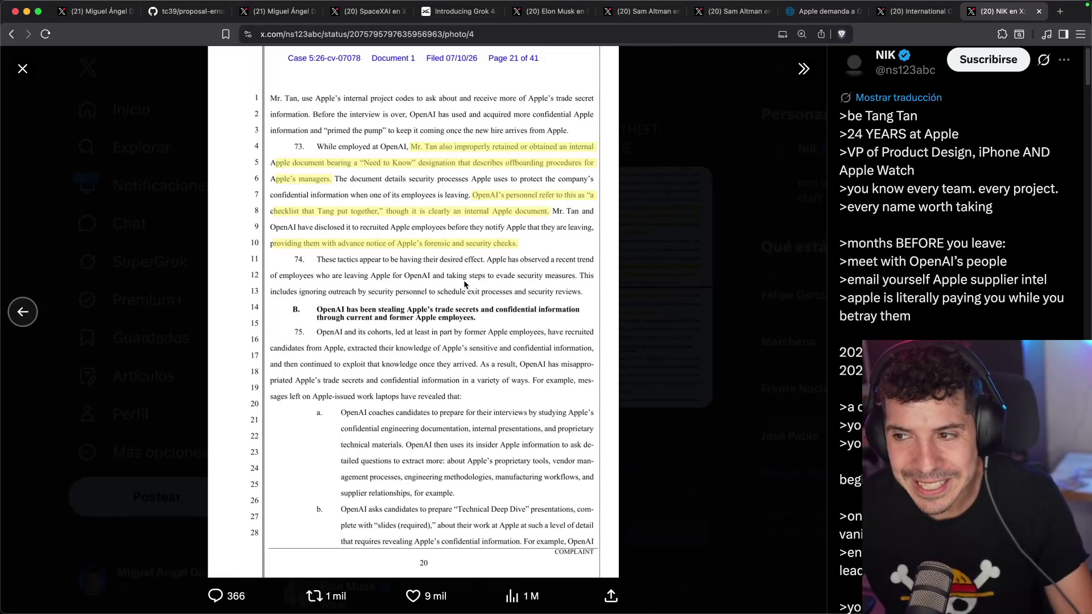
key("Escape")
scroll(463, 280, "down", 5)
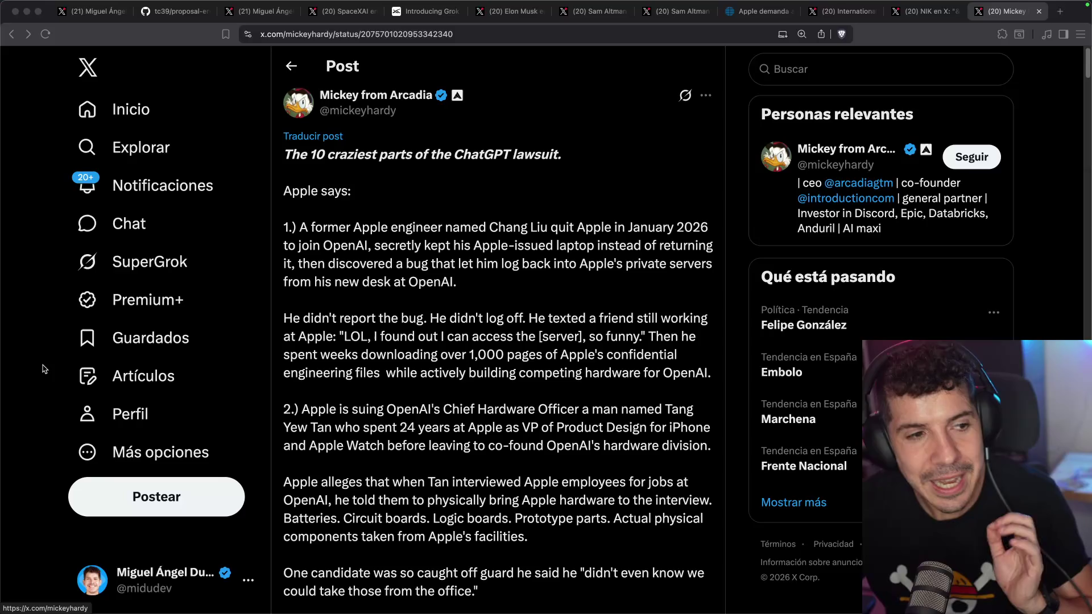
left_click(319, 137)
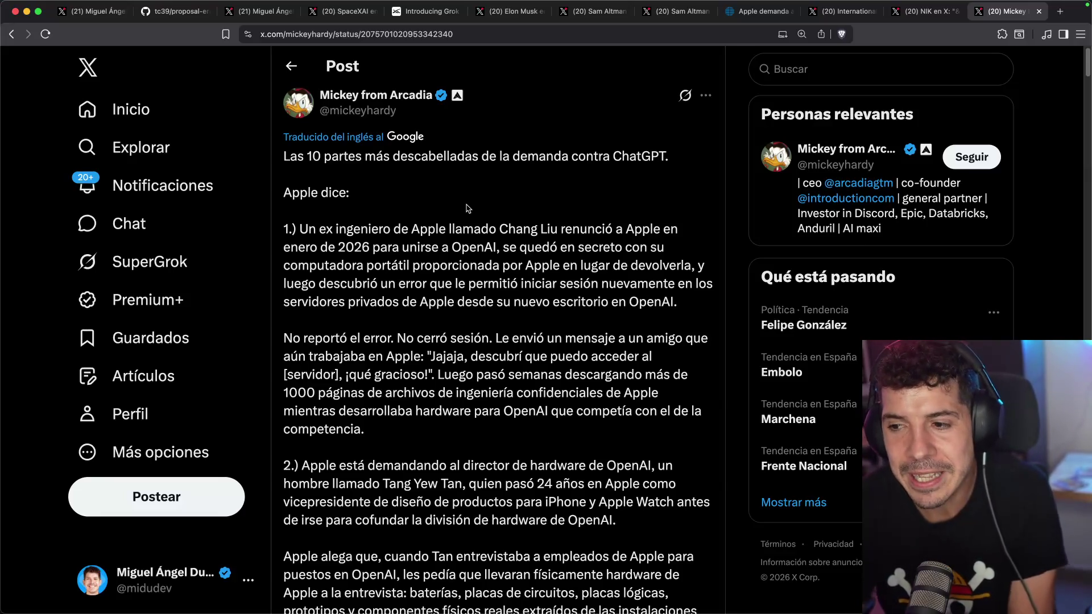
scroll(483, 236, "down", 1)
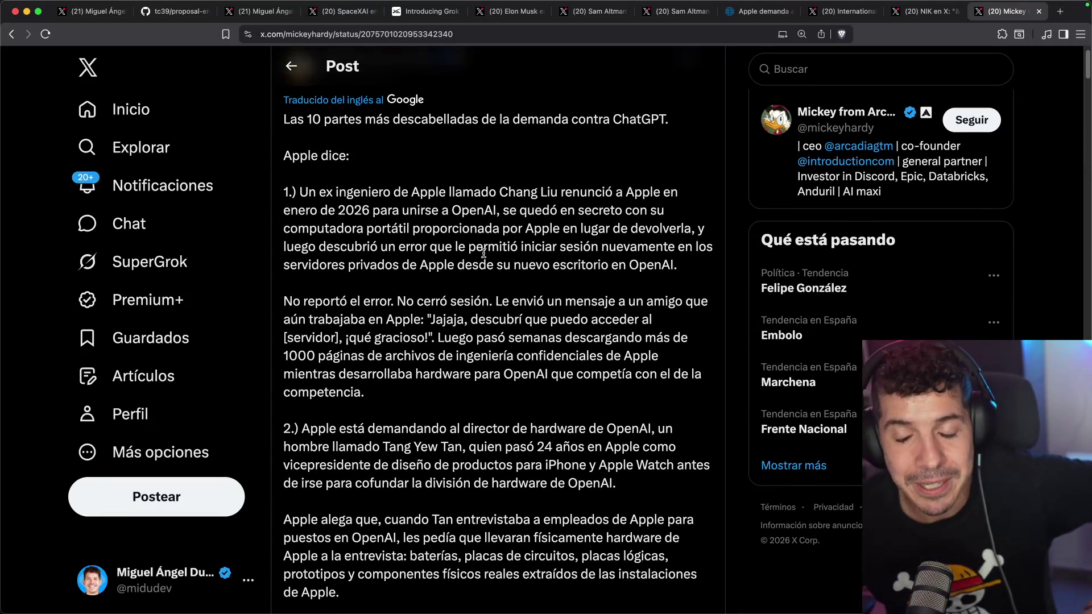
scroll(502, 257, "down", 1)
scroll(502, 257, "down", 2)
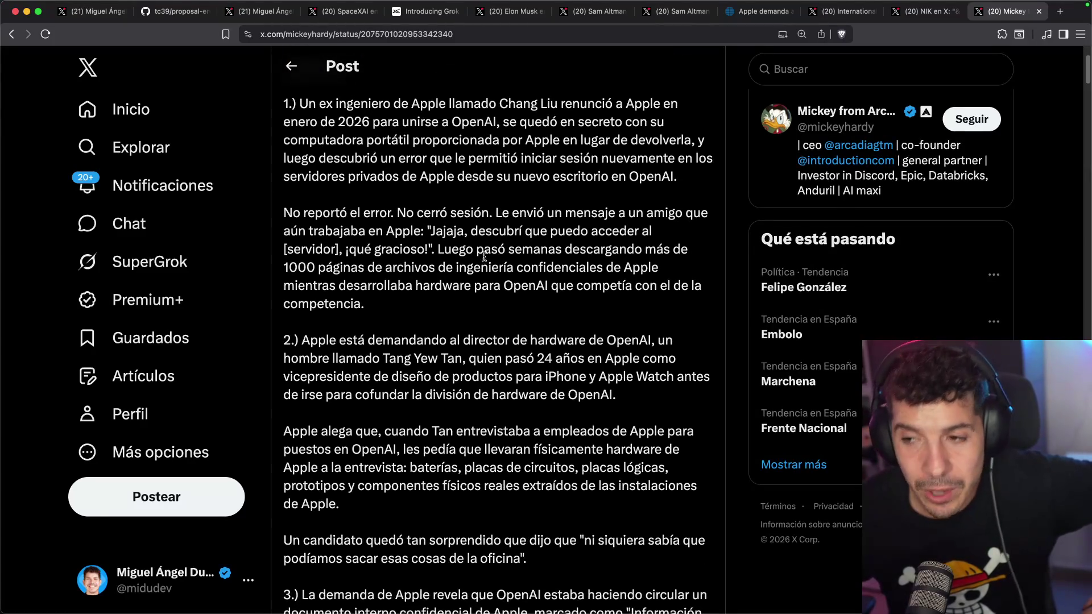
scroll(441, 197, "down", 1)
scroll(442, 198, "down", 2)
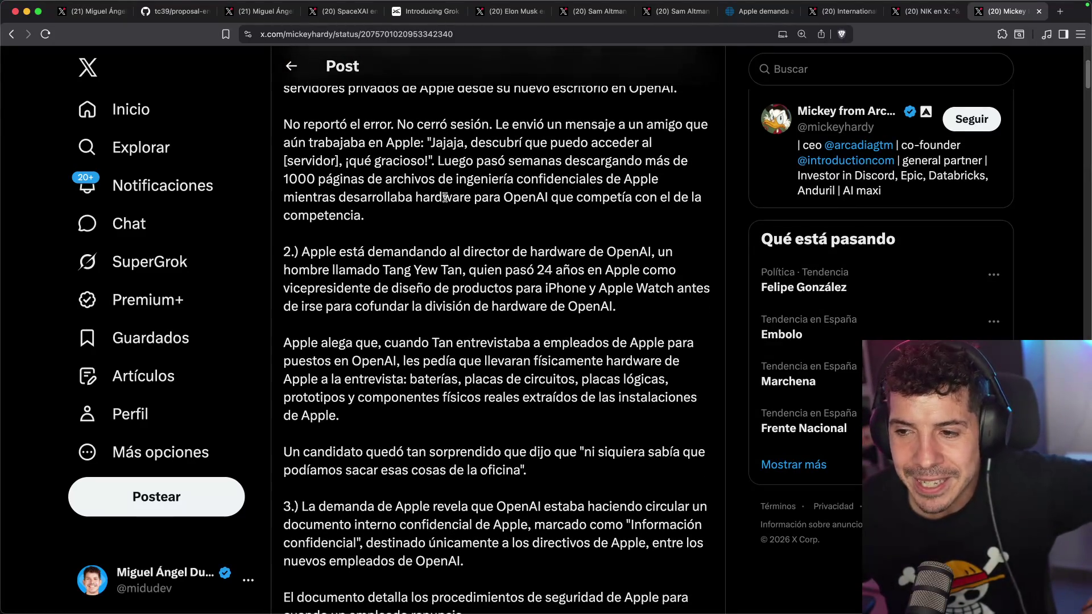
left_click_drag(407, 230, 650, 233)
left_click(621, 225)
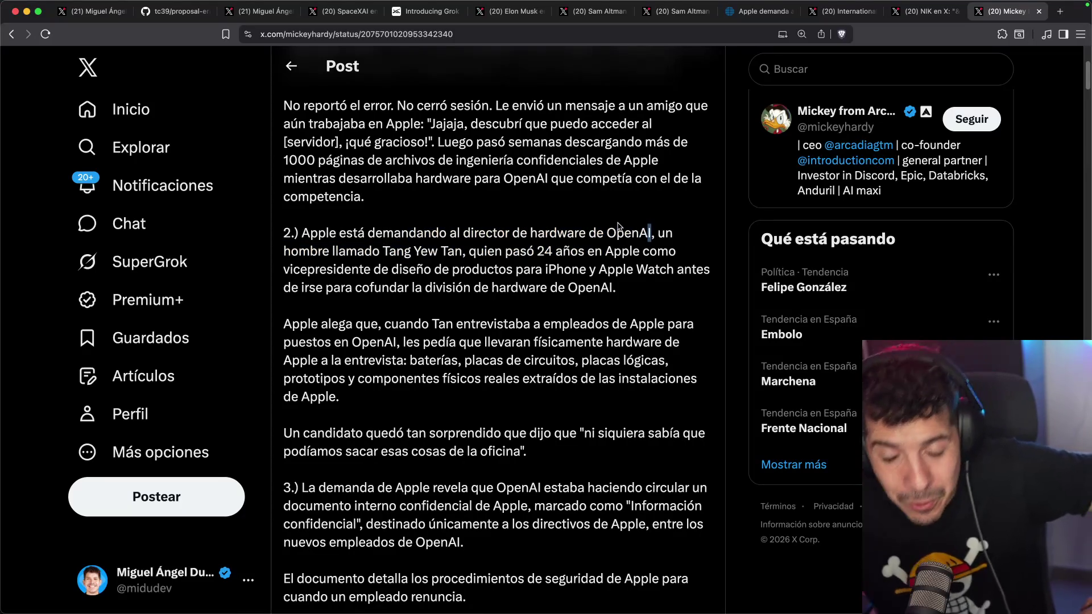
scroll(618, 224, "down", 4)
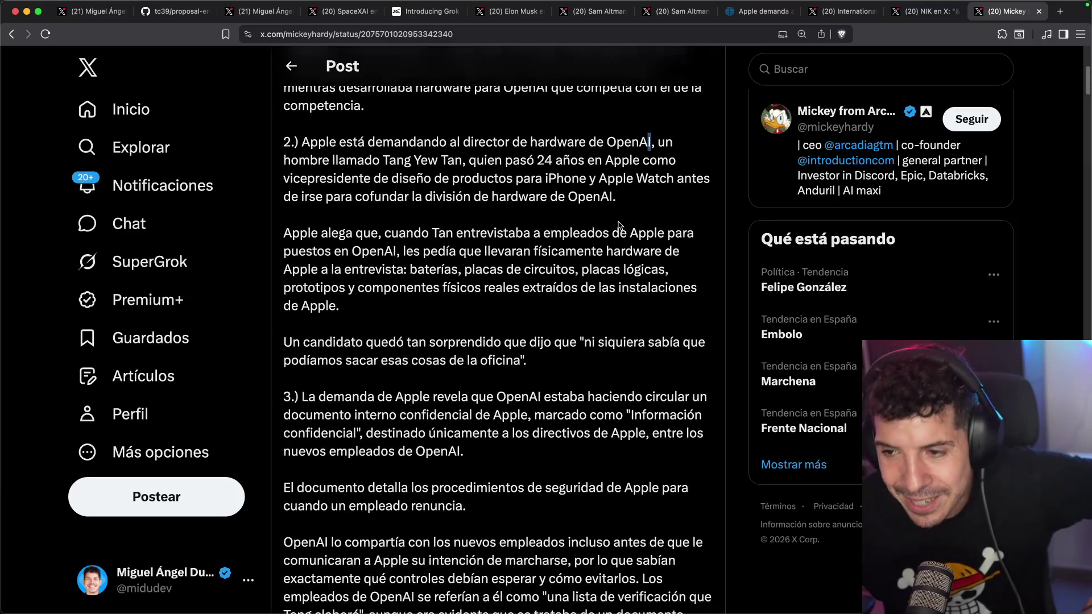
scroll(620, 225, "down", 1)
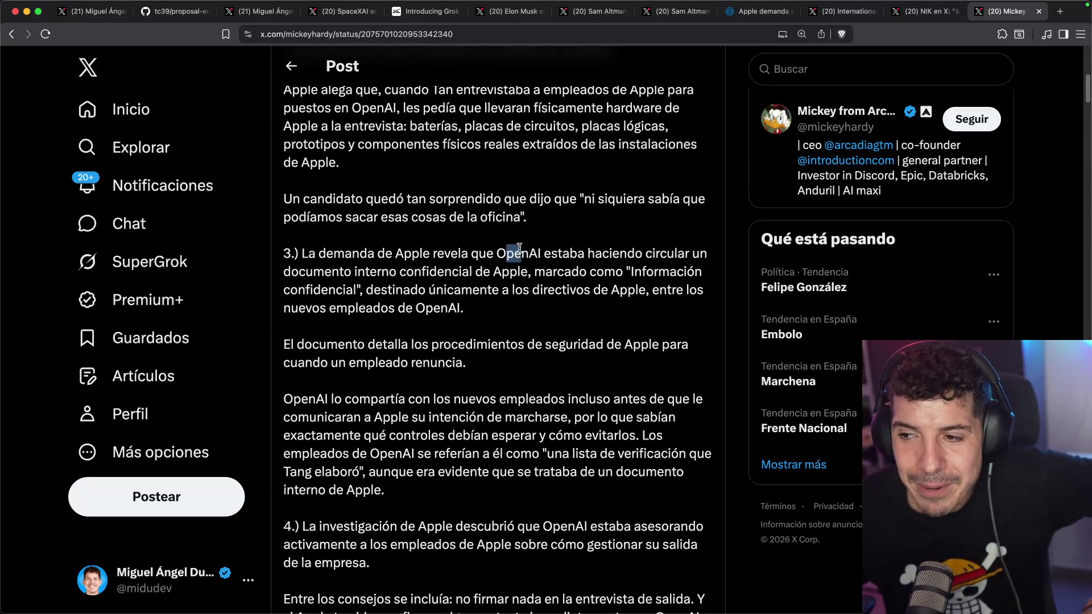
left_click_drag(586, 253, 626, 253)
left_click(612, 253)
left_click_drag(391, 259, 479, 257)
left_click(462, 253)
scroll(437, 197, "down", 5)
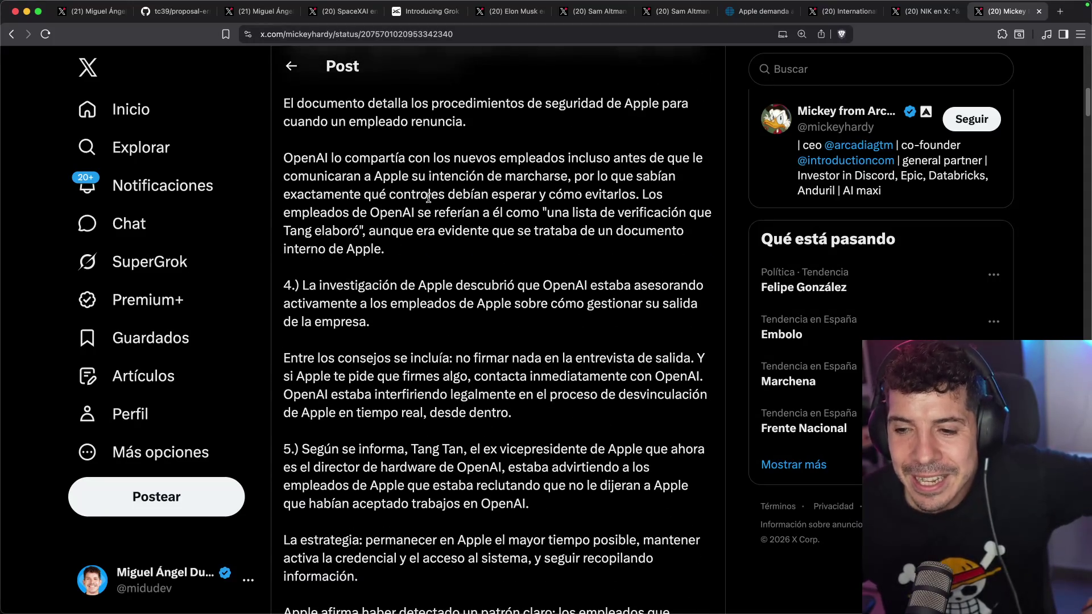
left_click_drag(389, 291, 530, 288)
left_click(529, 288)
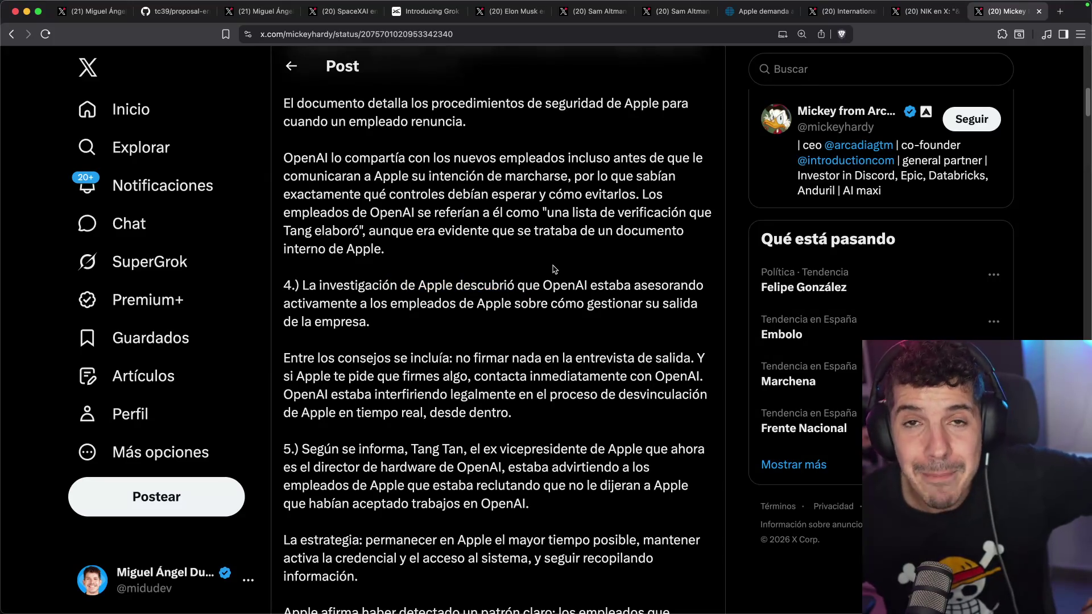
scroll(555, 269, "down", 5)
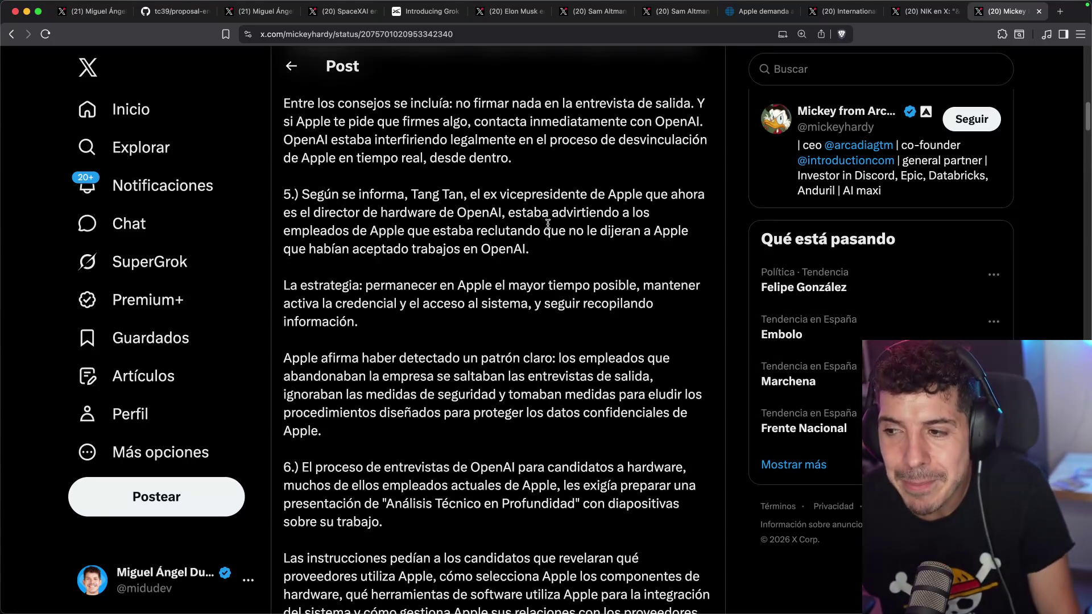
left_click_drag(481, 231, 660, 233)
left_click(651, 233)
scroll(456, 266, "down", 5)
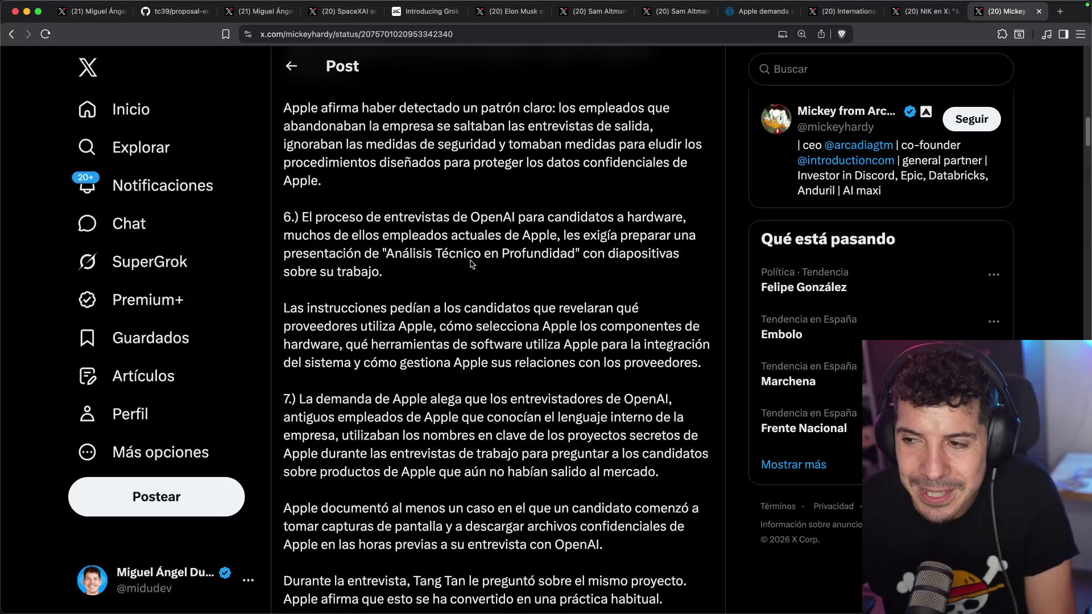
mouse_move(597, 216)
left_mouse_down()
mouse_move(641, 216)
mouse_move(654, 235)
mouse_move(465, 247)
left_mouse_up()
left_click(639, 215)
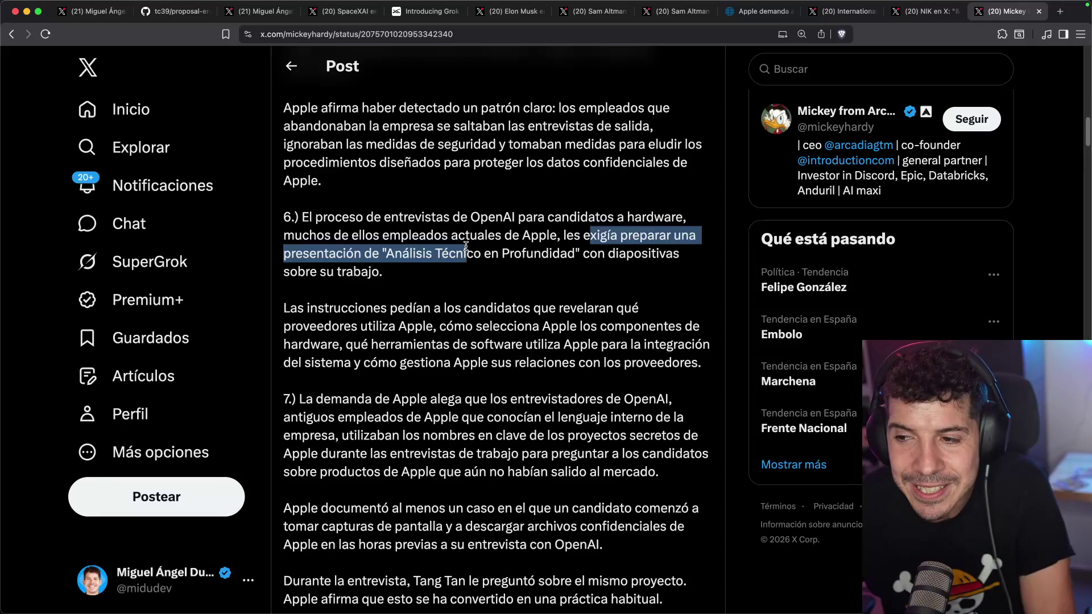
left_click(469, 245)
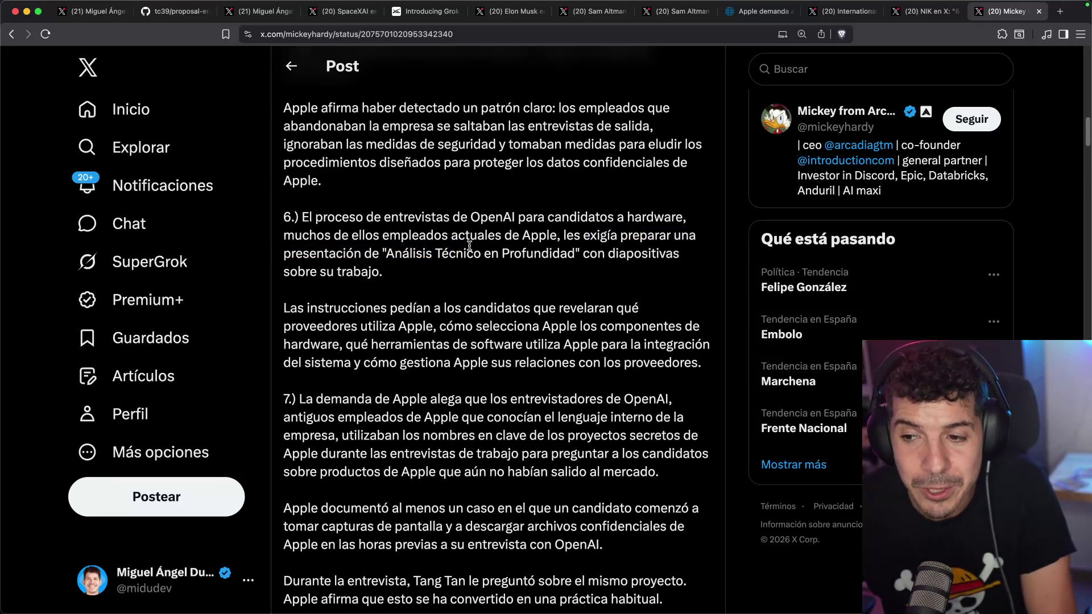
scroll(469, 245, "down", 3)
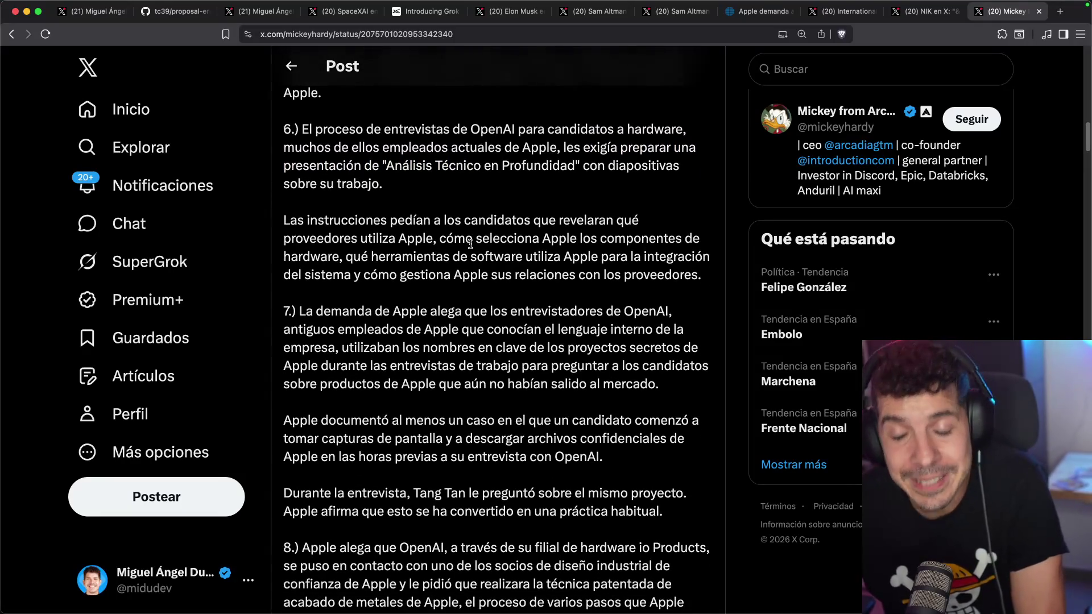
scroll(472, 240, "down", 2)
left_click_drag(428, 252, 575, 252)
left_click(576, 256)
left_click_drag(452, 270, 501, 268)
double_click(500, 269)
left_click(587, 269)
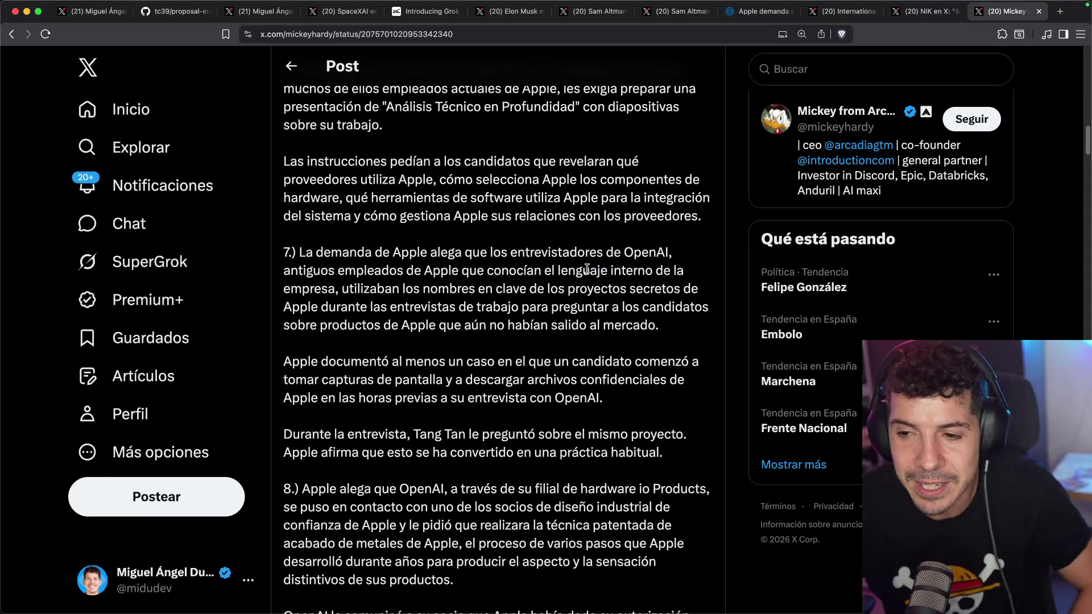
scroll(514, 228, "down", 3)
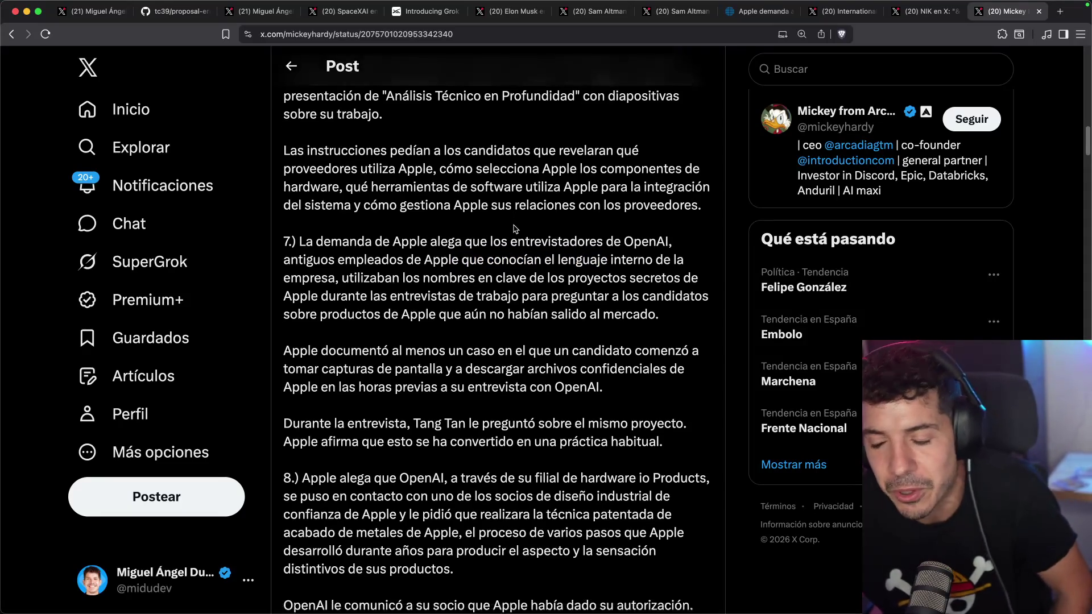
scroll(507, 235, "down", 2)
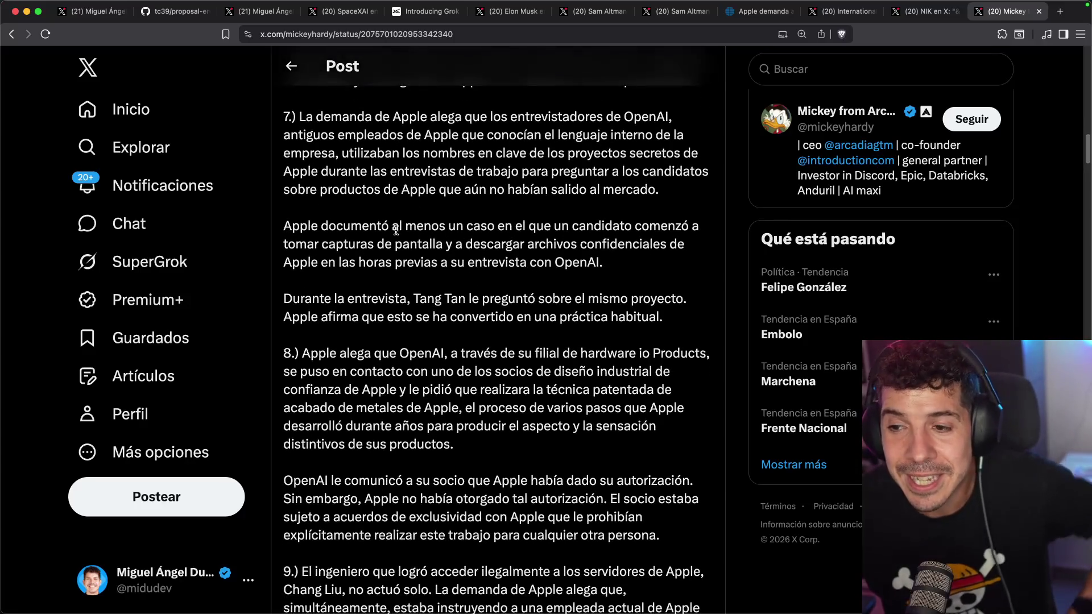
mouse_move(392, 227)
left_mouse_down()
mouse_move(632, 226)
mouse_move(420, 245)
mouse_move(519, 242)
left_mouse_up()
left_click(519, 242)
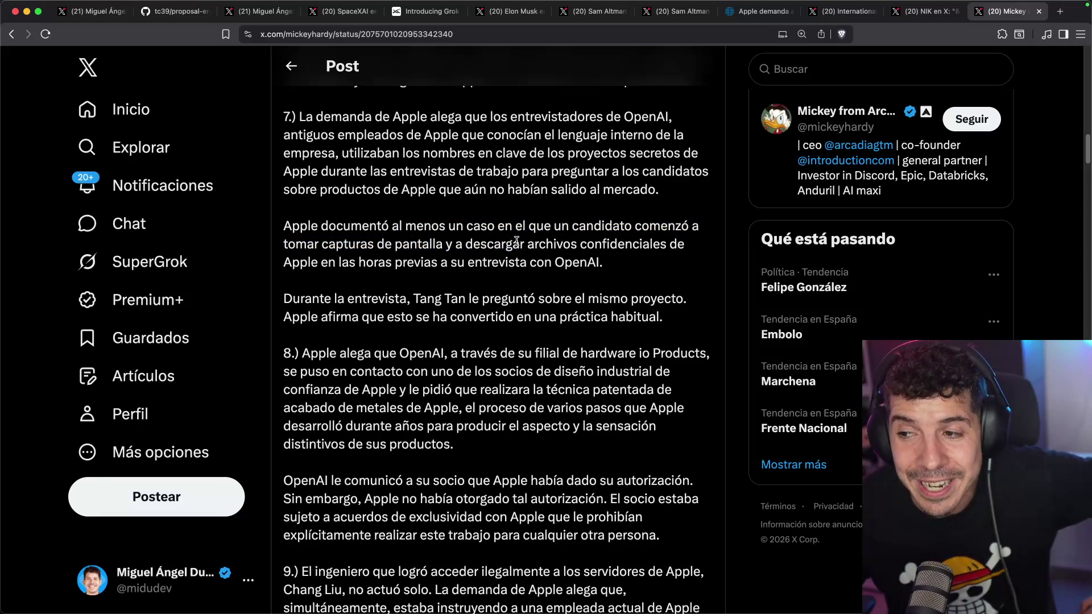
scroll(506, 239, "down", 5)
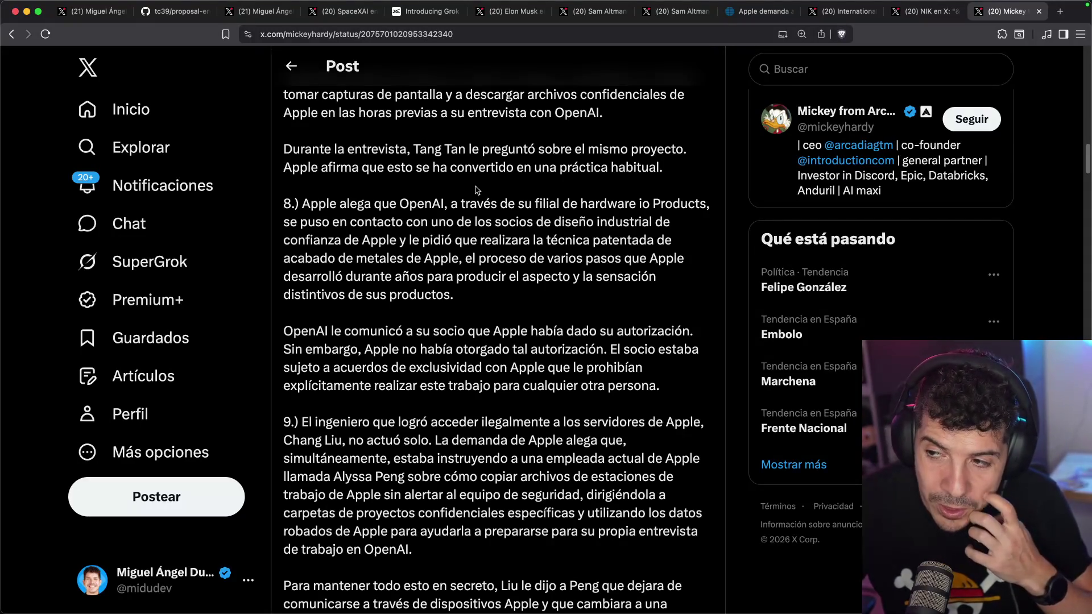
scroll(459, 180, "down", 2)
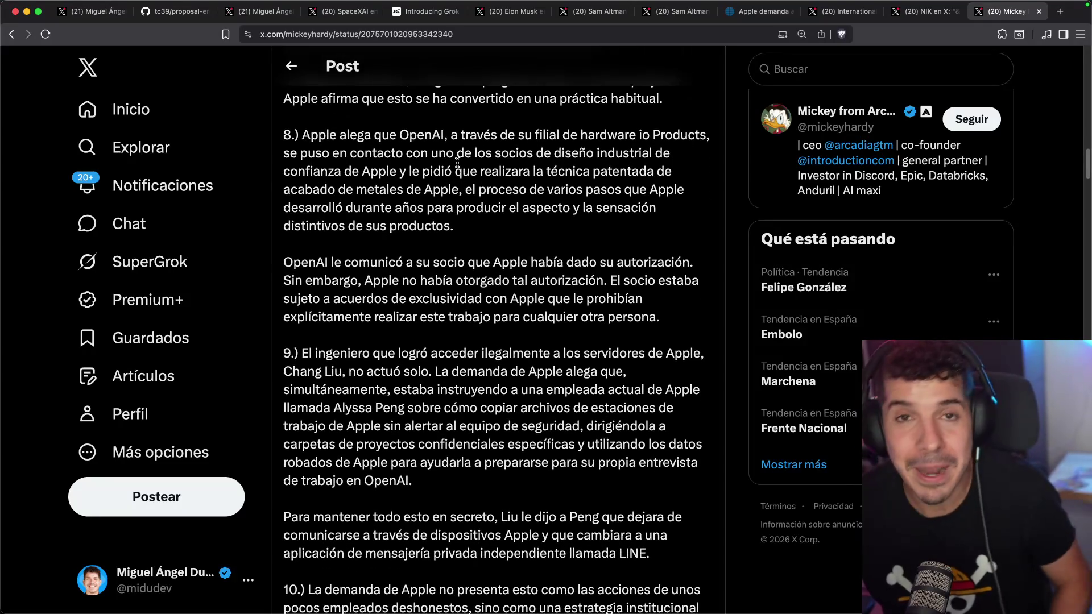
scroll(457, 162, "down", 5)
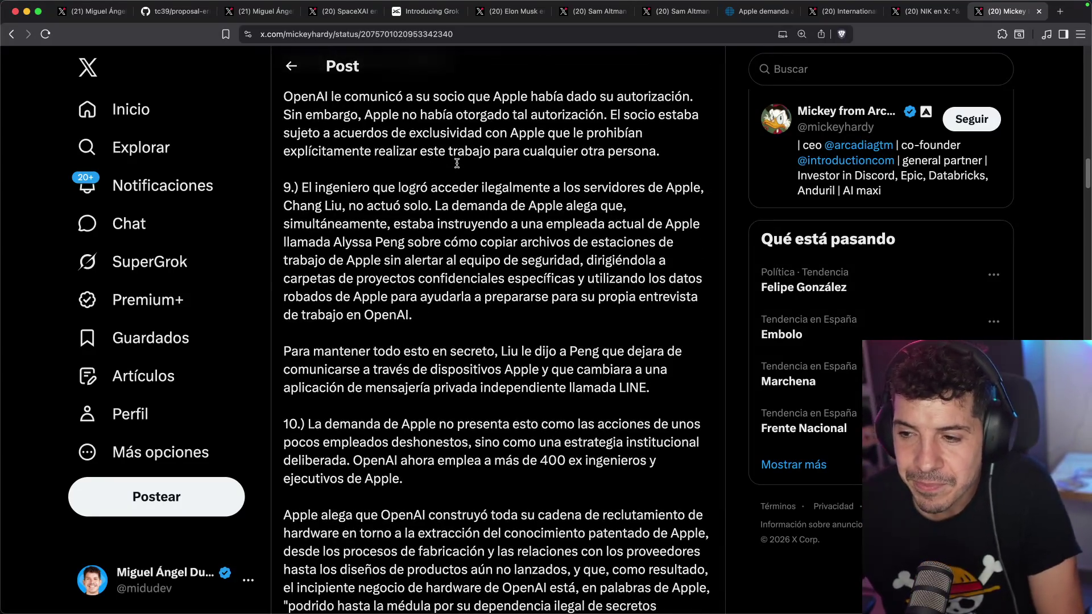
left_click_drag(491, 188, 544, 181)
left_click(591, 182)
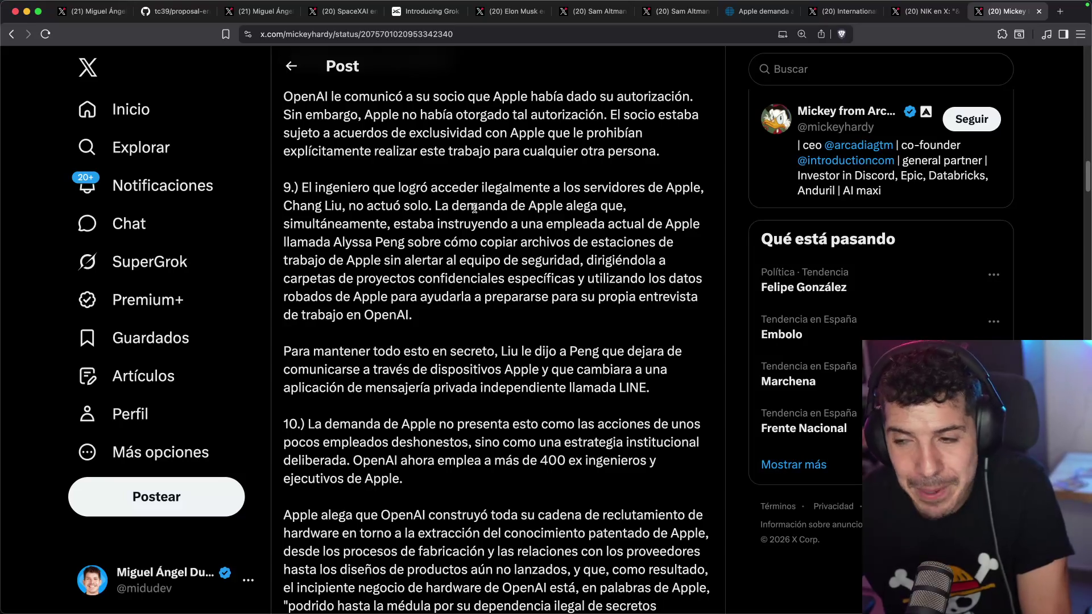
left_click_drag(526, 226, 666, 226)
left_click(666, 227)
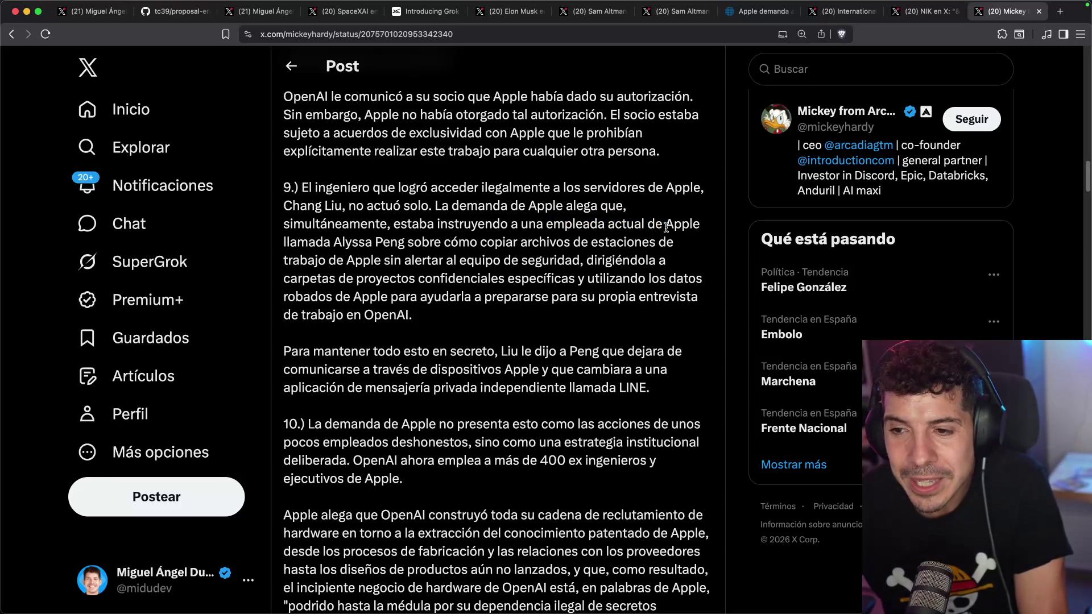
mouse_move(433, 244)
left_mouse_down()
mouse_move(621, 245)
mouse_move(464, 245)
mouse_move(355, 260)
mouse_move(518, 245)
left_mouse_up()
left_click(414, 256)
scroll(414, 256, "down", 5)
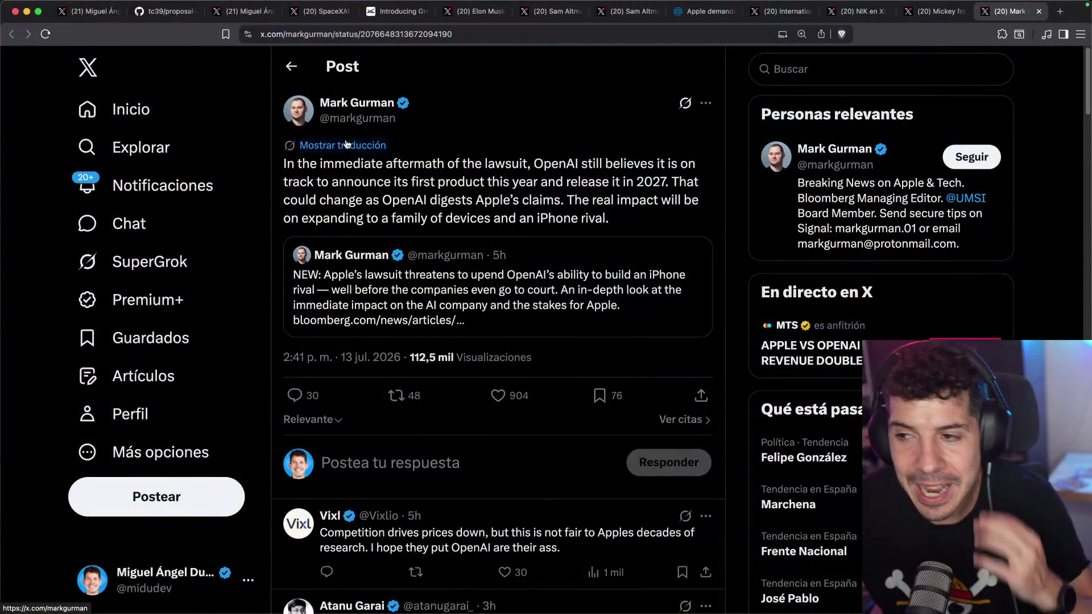
- Translate the device-plans post into Spanish, highlighting its 2027 launch and impact lines, then open the quoted Bloomberg post
left_click(466, 145)
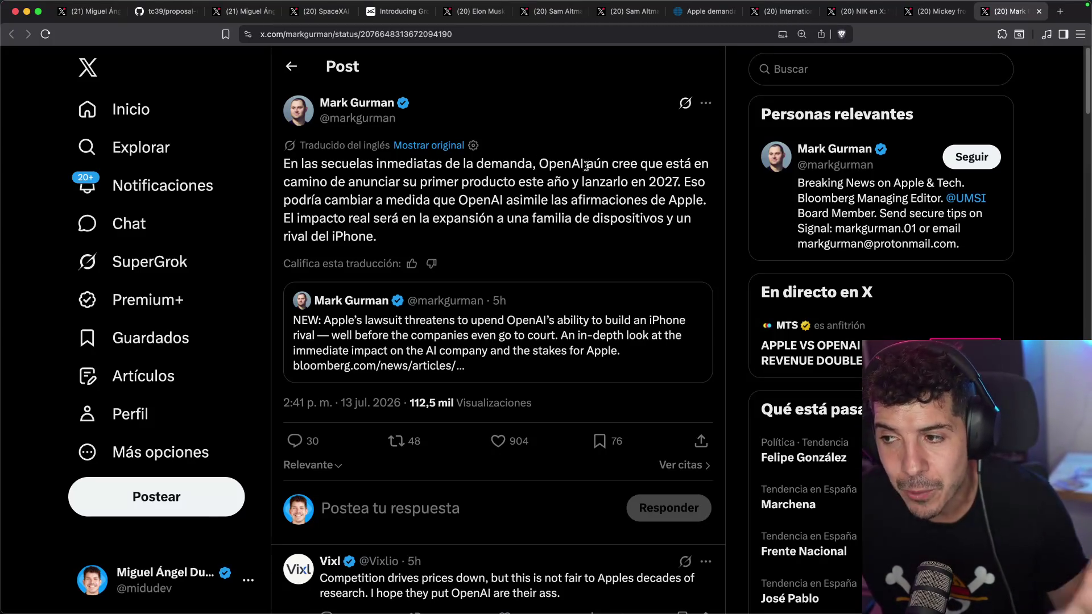
left_click_drag(626, 181, 656, 181)
left_click(661, 176)
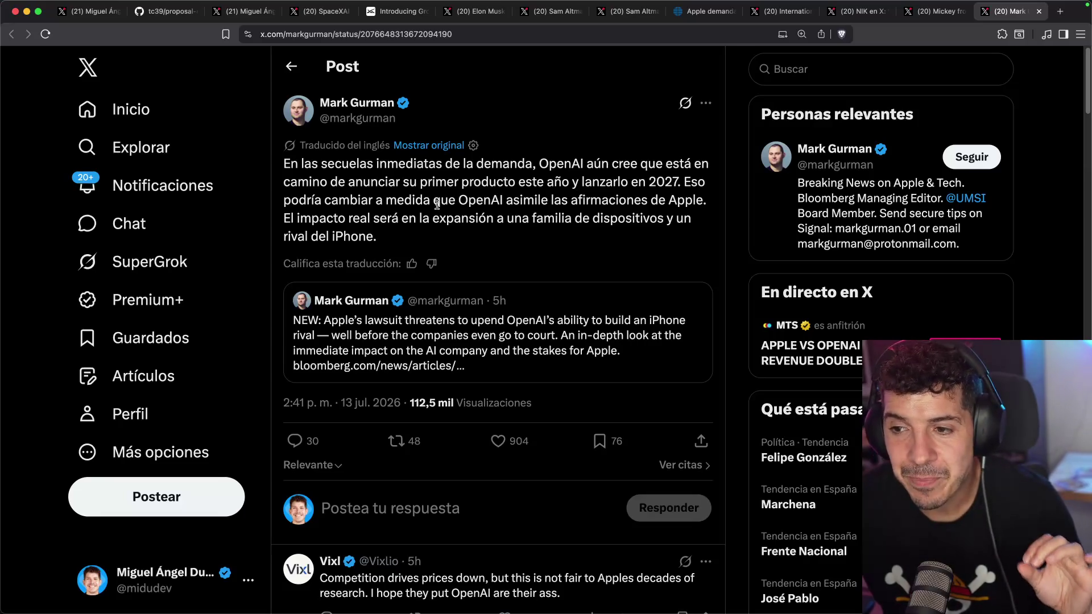
left_click_drag(397, 199, 703, 201)
left_click(702, 200)
left_click_drag(326, 216, 408, 219)
mouse_move(546, 217)
left_mouse_down()
mouse_move(673, 217)
mouse_move(562, 238)
left_mouse_up()
left_click(562, 238)
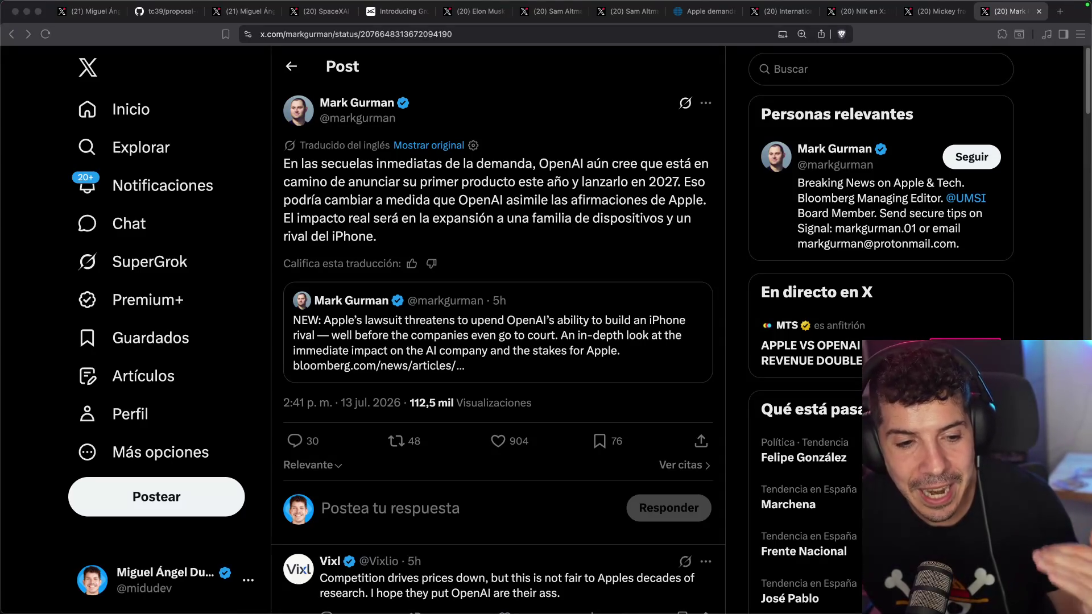
left_click(569, 336)
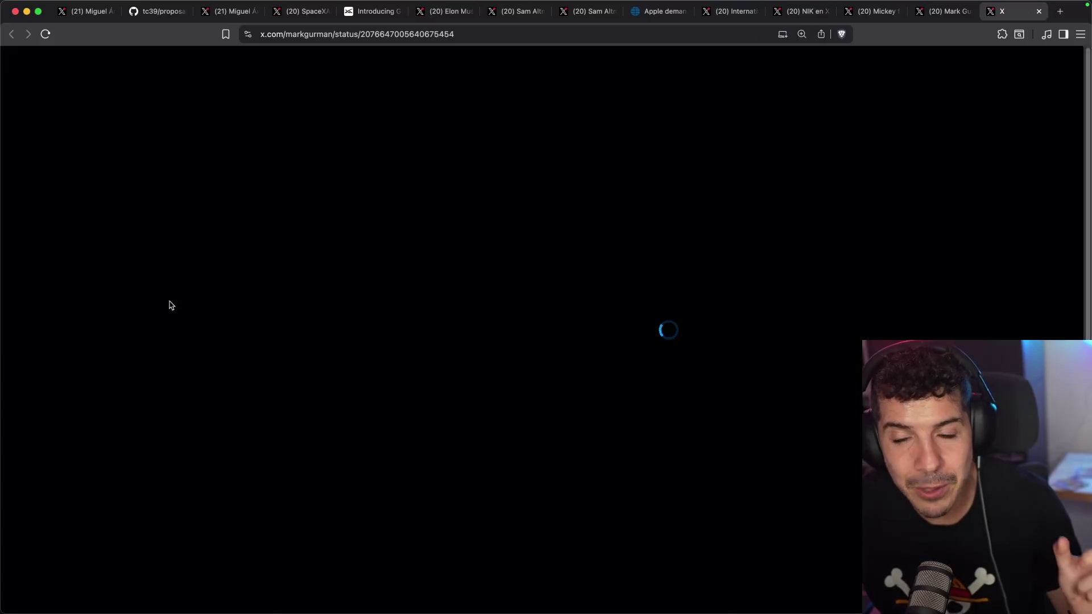
- Translate the quoted post into Spanish, highlight its key phrases, and open the linked Bloomberg article
left_click(373, 147)
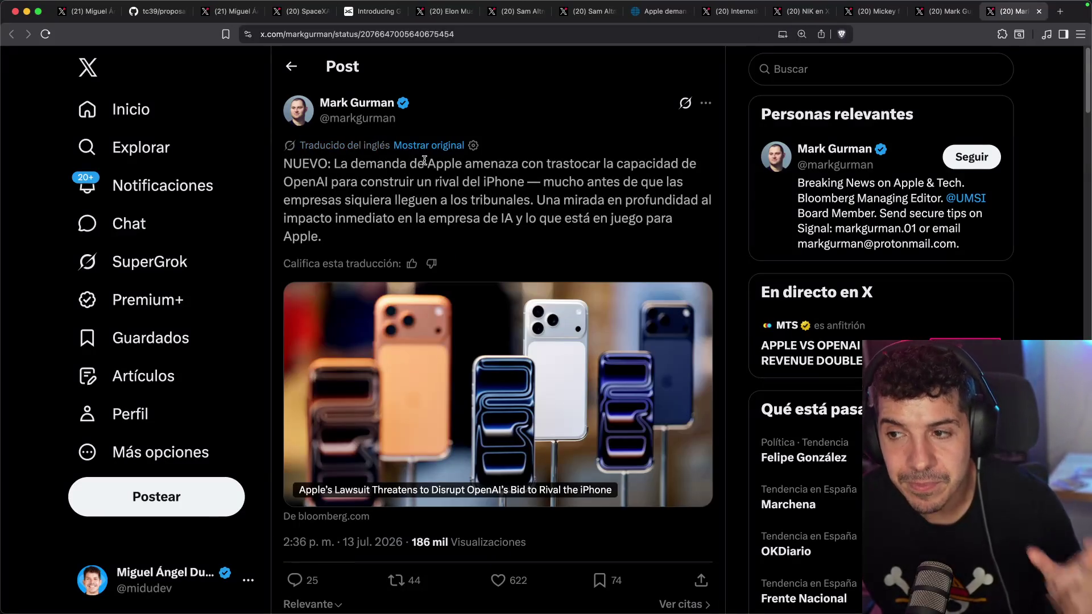
mouse_move(492, 170)
left_mouse_down()
mouse_move(600, 170)
mouse_move(454, 200)
mouse_move(493, 180)
left_mouse_up()
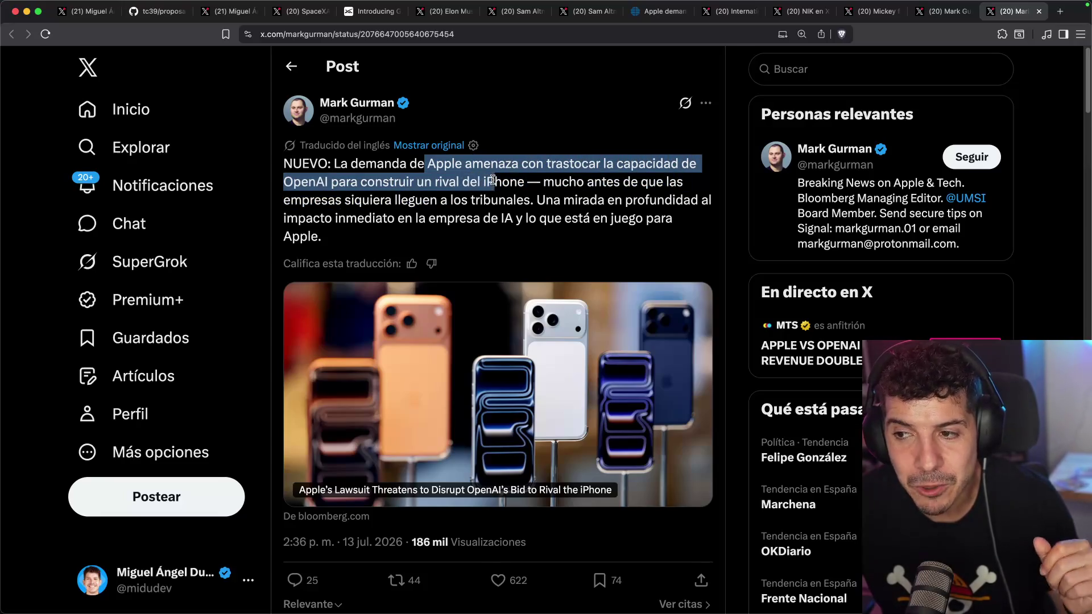
left_click(636, 202)
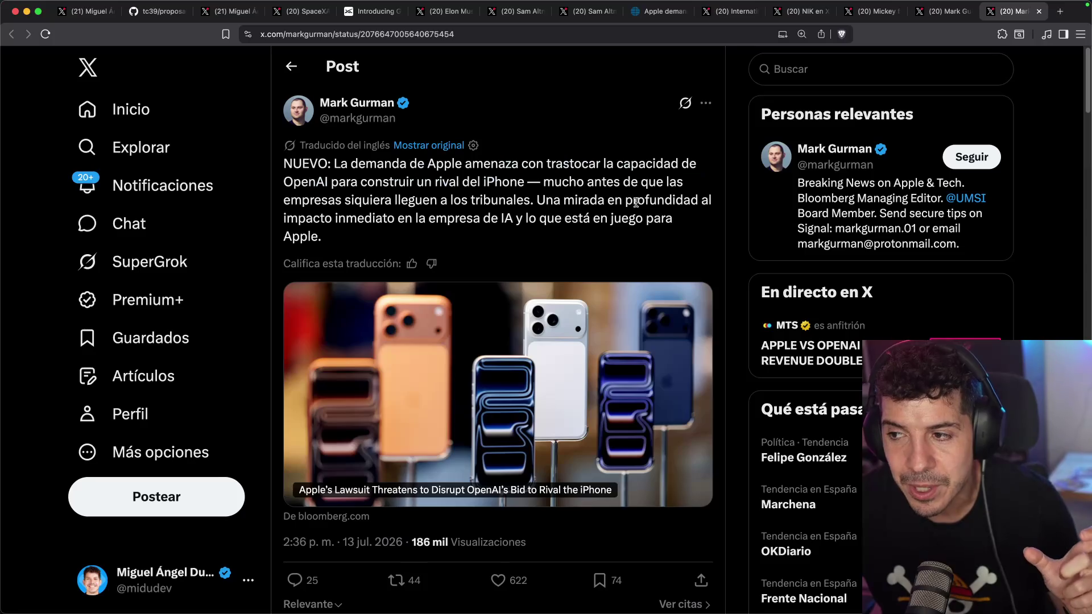
left_click_drag(434, 193, 522, 199)
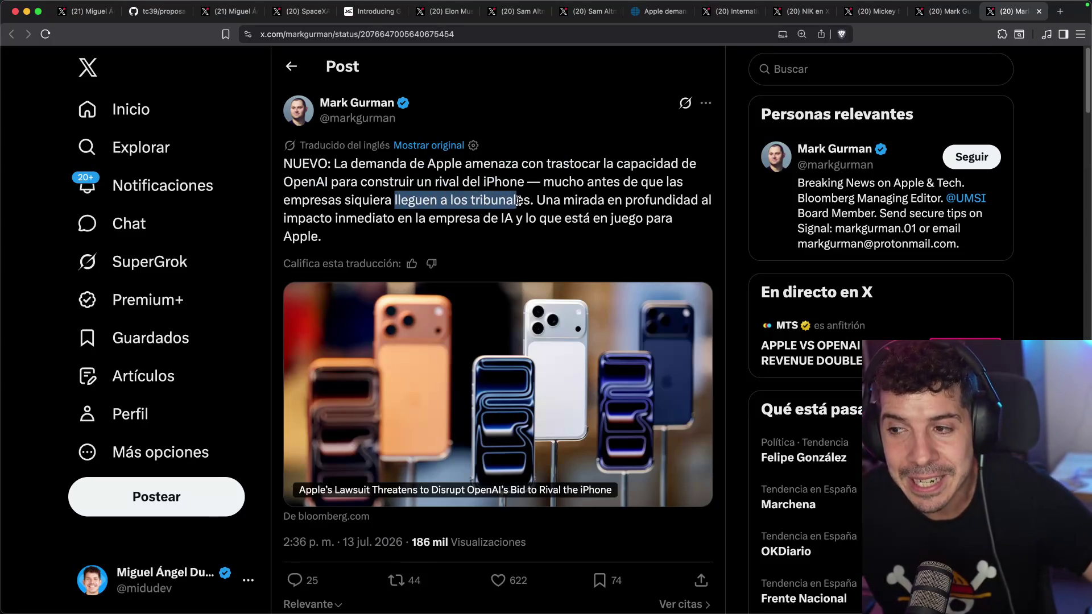
left_click(522, 200)
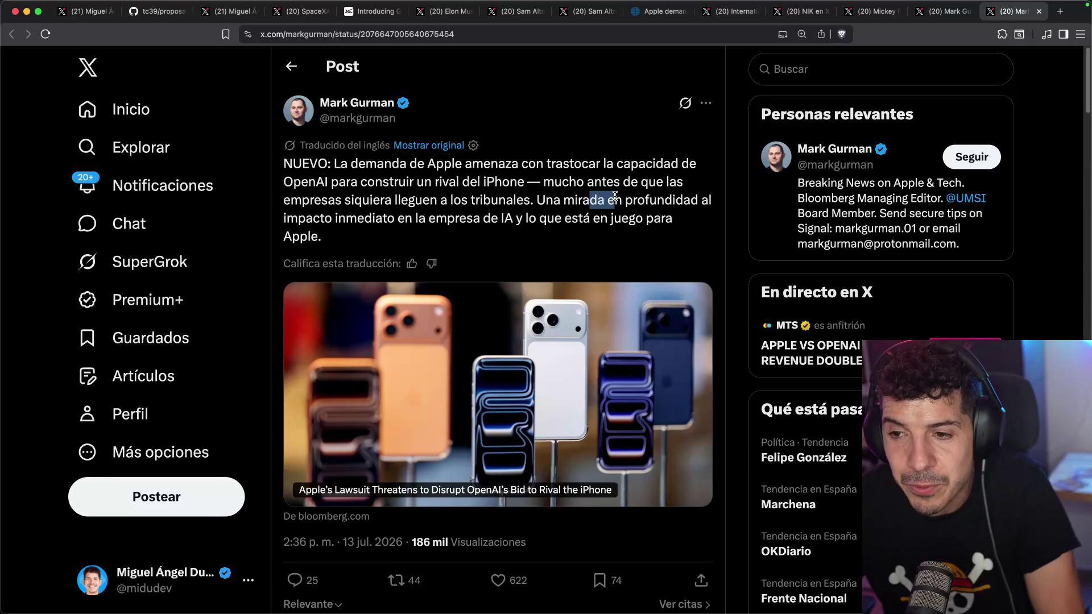
left_click_drag(614, 196, 384, 215)
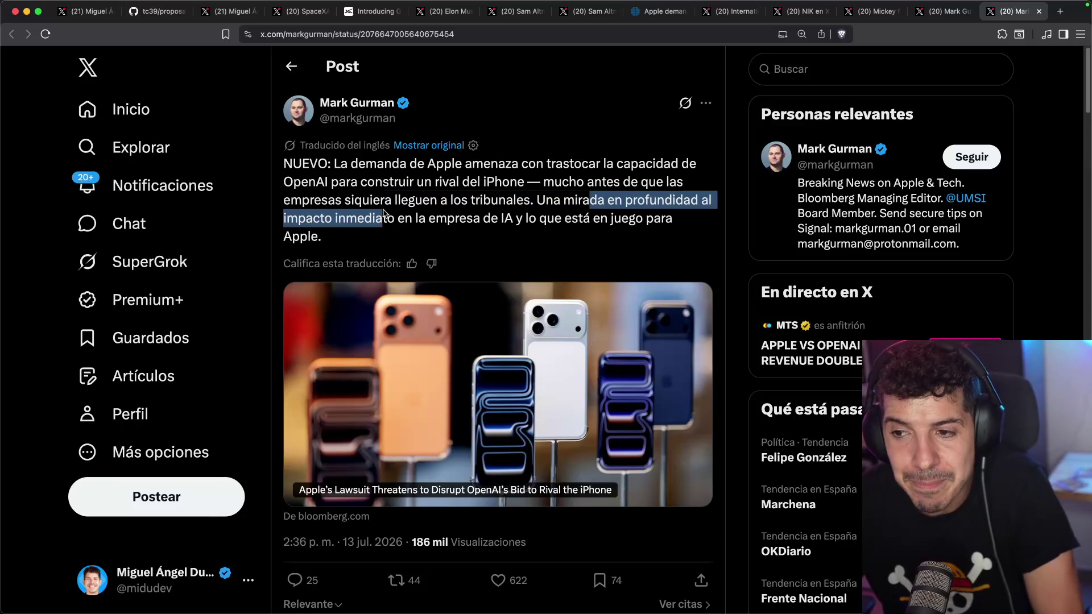
left_click(449, 319)
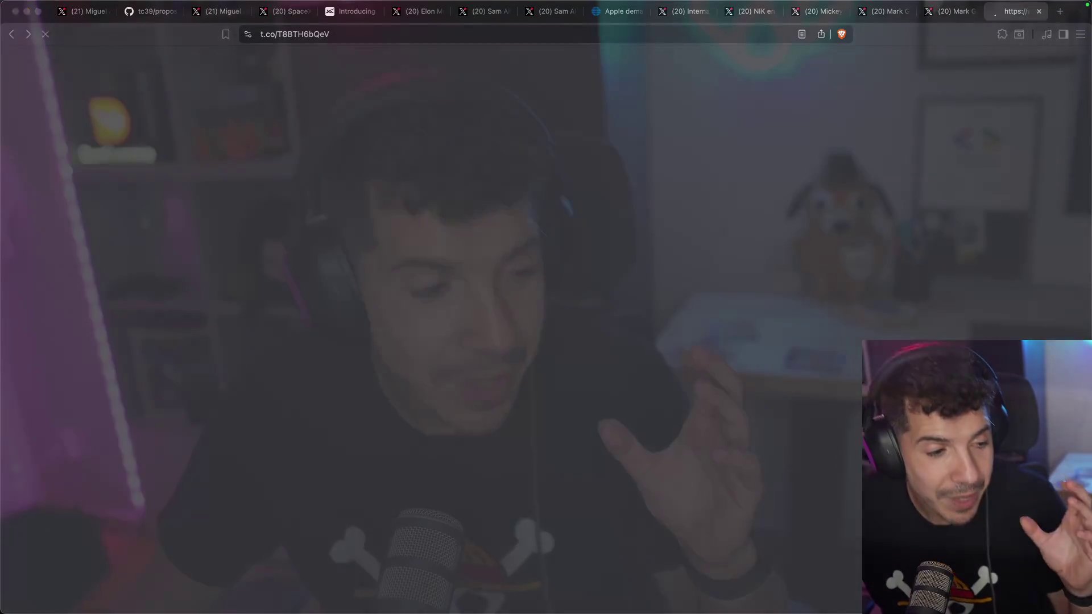
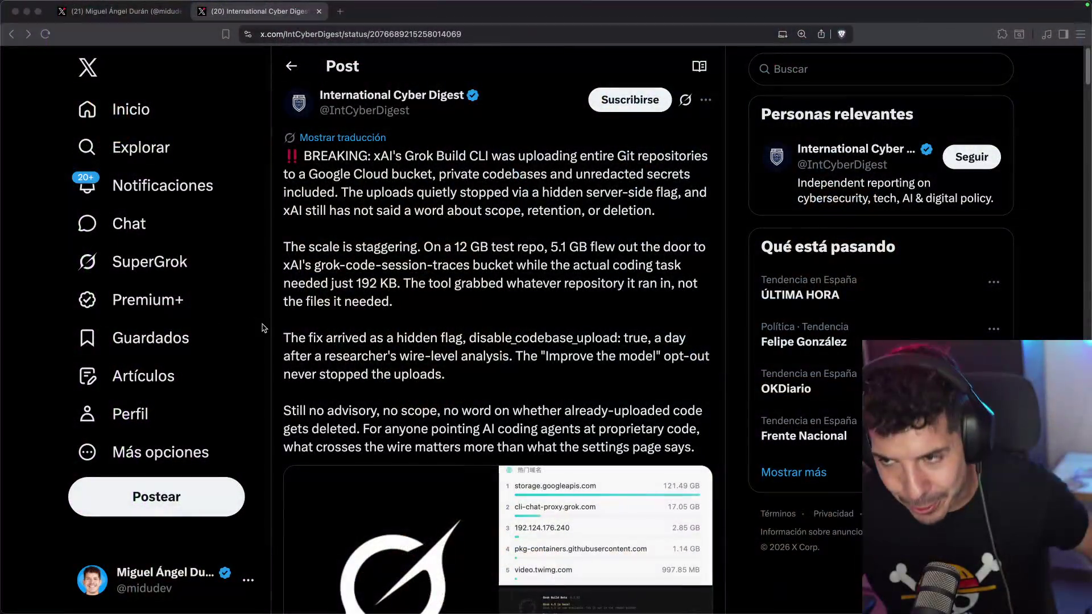
- Translate the International Cyber Digest post about Grok Build uploads into Spanish
scroll(406, 336, "down", 1)
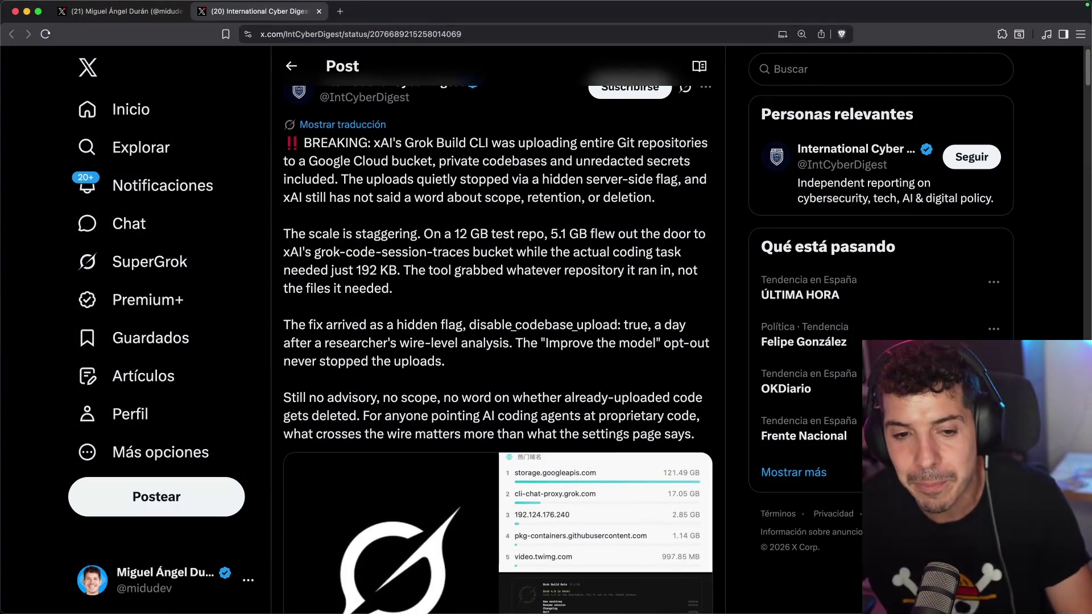
scroll(504, 196, "up", 1)
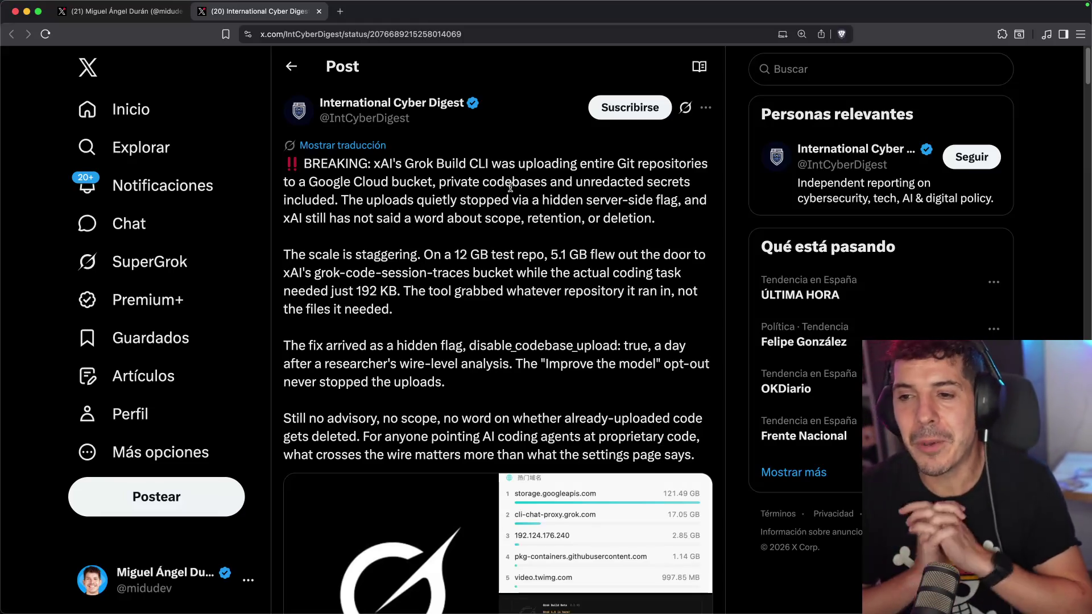
left_click(372, 146)
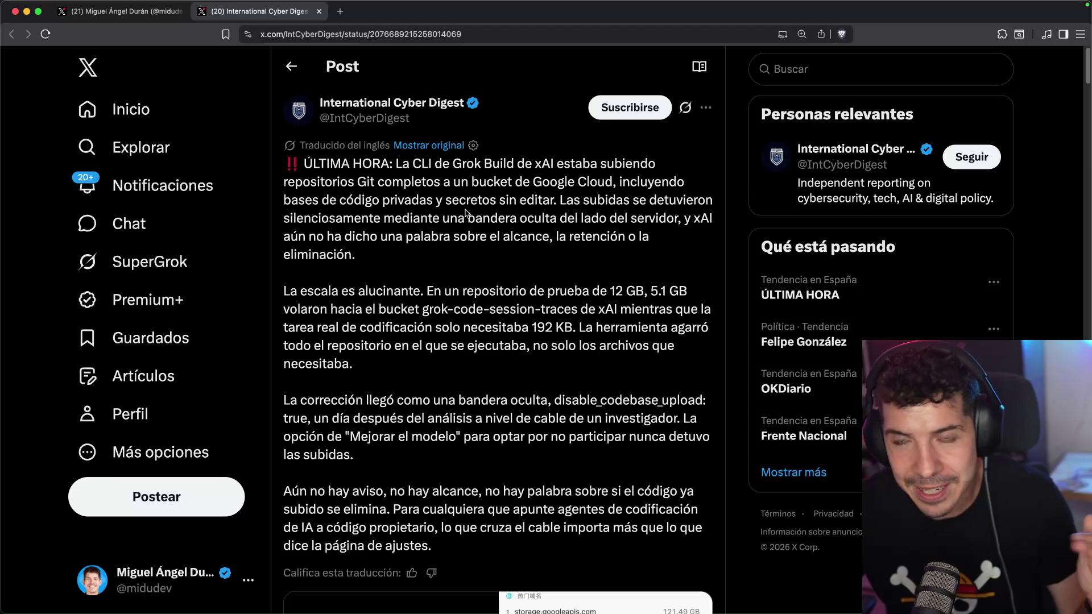
- Read the translated post, highlighting words like 'bucket' and 'traces'
scroll(486, 187, "down", 3)
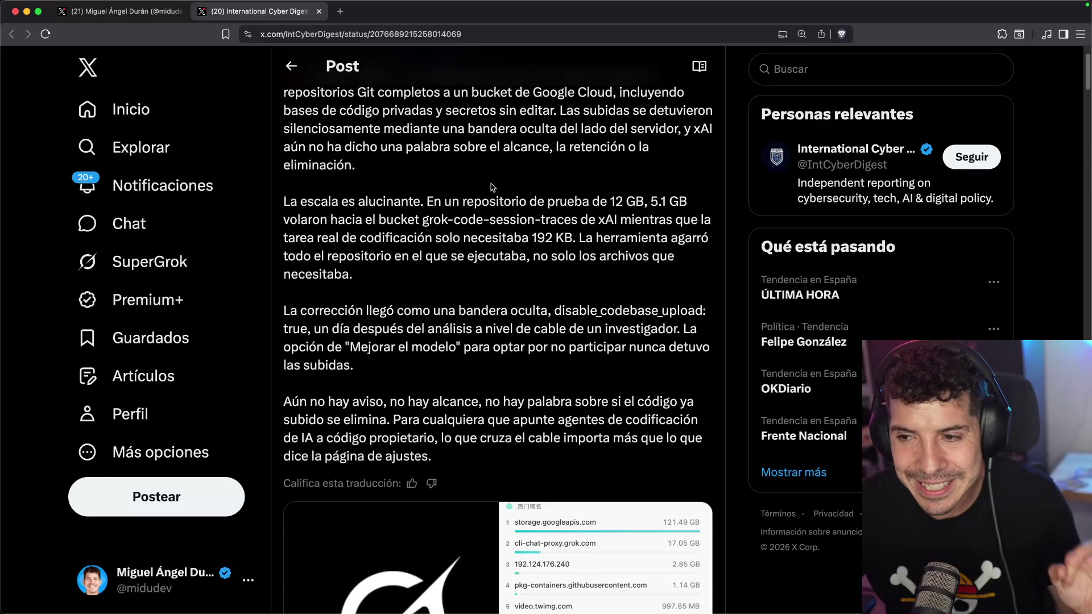
scroll(511, 210, "down", 1)
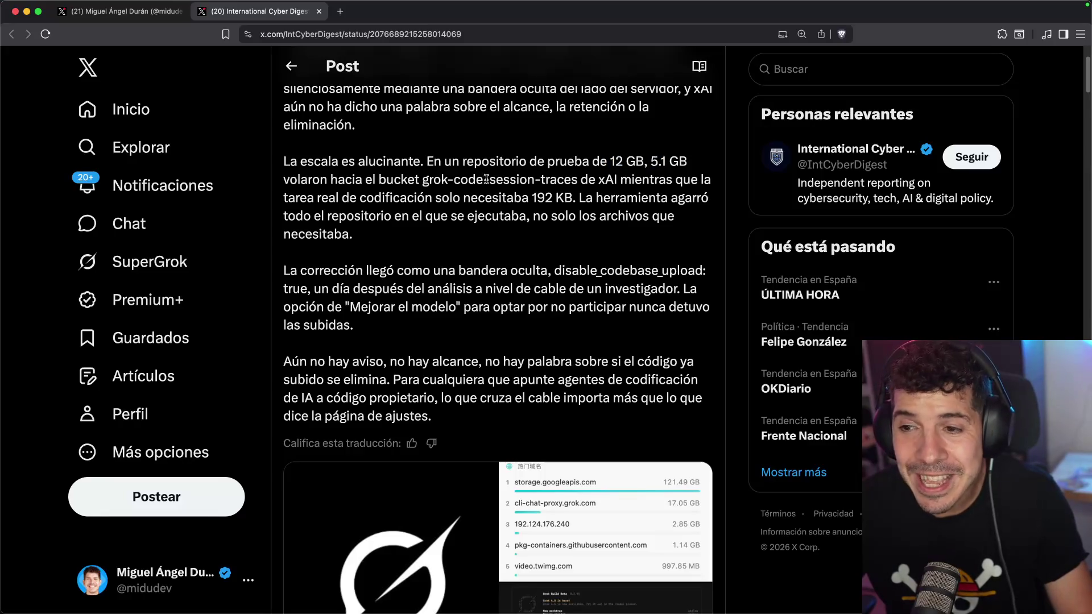
double_click(396, 181)
left_click(434, 179)
double_click(543, 179)
left_click(546, 181)
left_click_drag(389, 200, 474, 199)
left_click(472, 198)
- Highlight 'ejecutaba, no solo' and open the top-domains traffic image full size
scroll(470, 195, "down", 1)
scroll(471, 195, "down", 2)
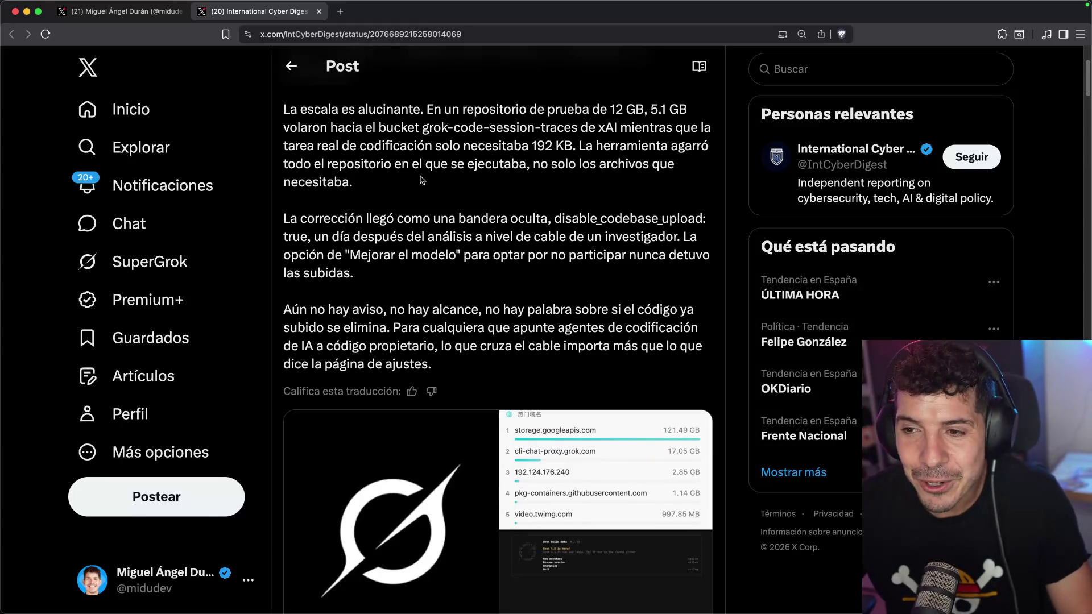
left_click_drag(351, 158, 359, 146)
left_click_drag(467, 164, 580, 163)
left_click(567, 164)
scroll(568, 163, "down", 10)
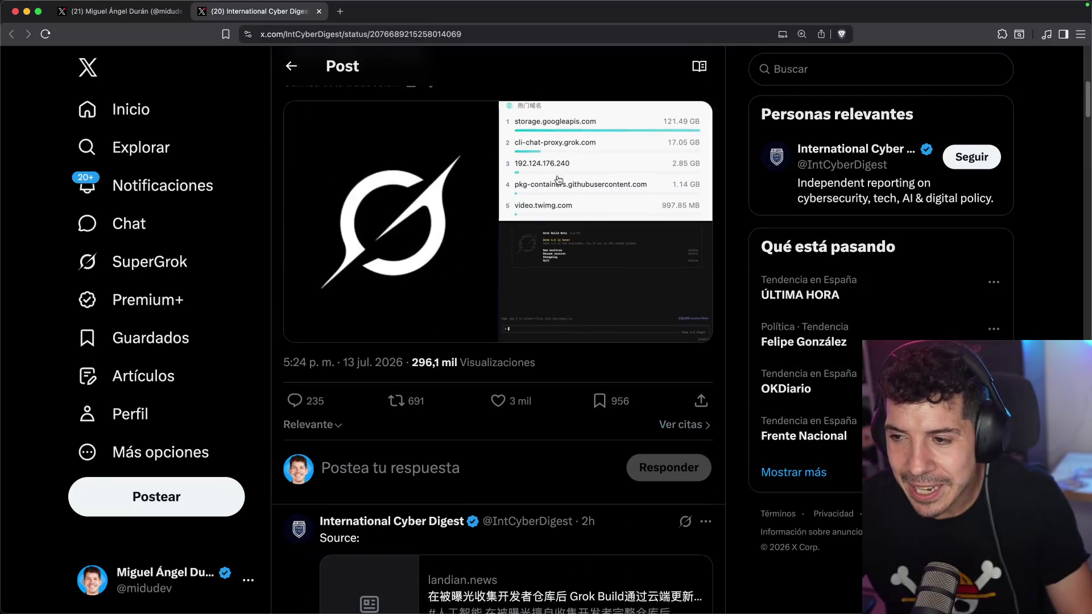
left_click(545, 165)
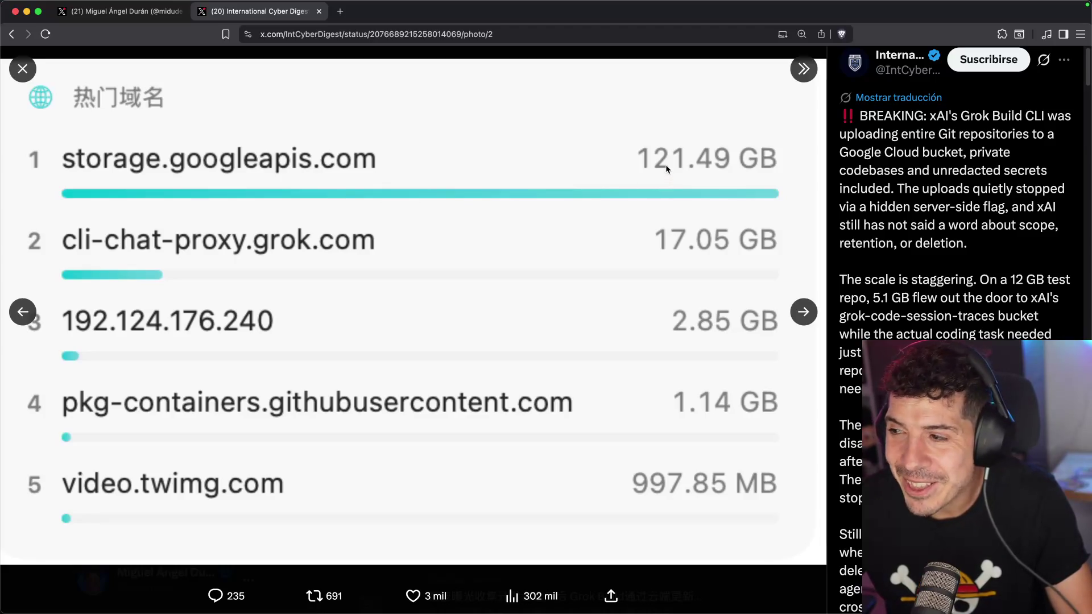
key("Escape")
scroll(547, 215, "up", 5)
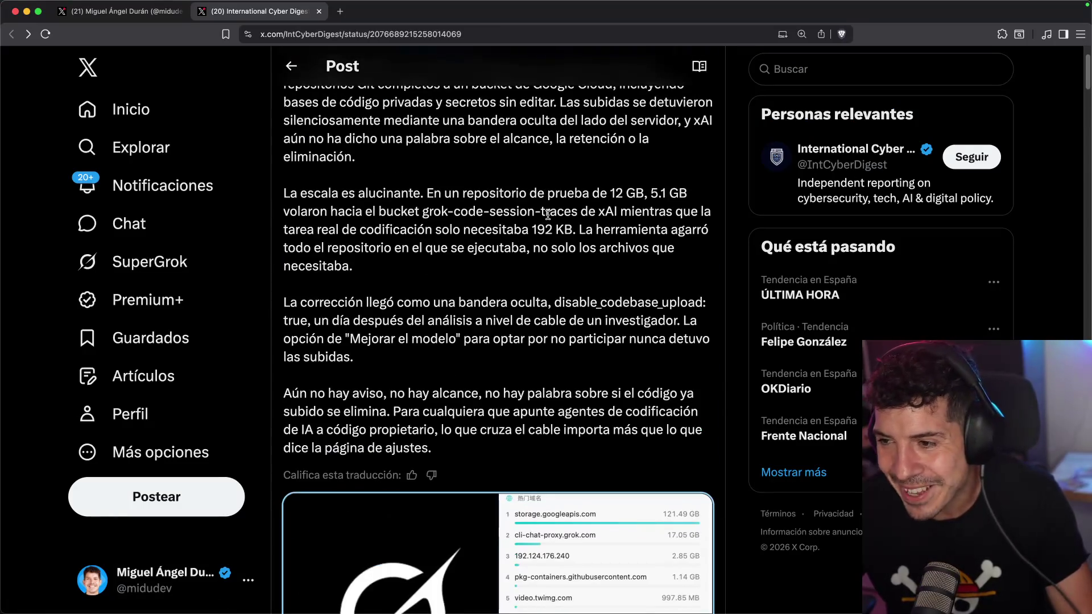
scroll(548, 211, "down", 2)
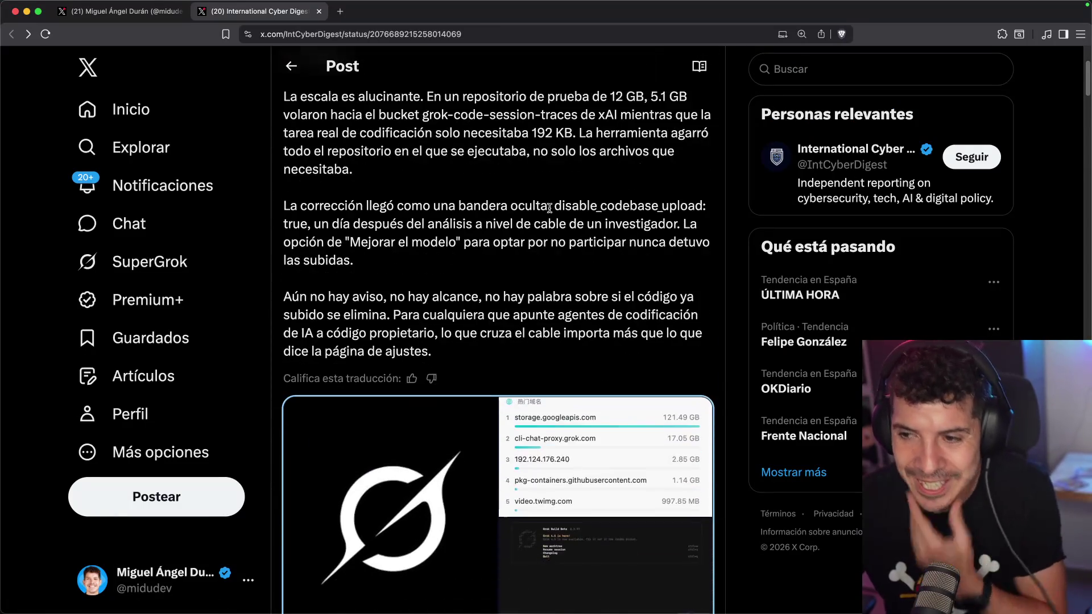
scroll(549, 208, "down", 1)
left_click_drag(353, 172, 625, 193)
left_click(627, 197)
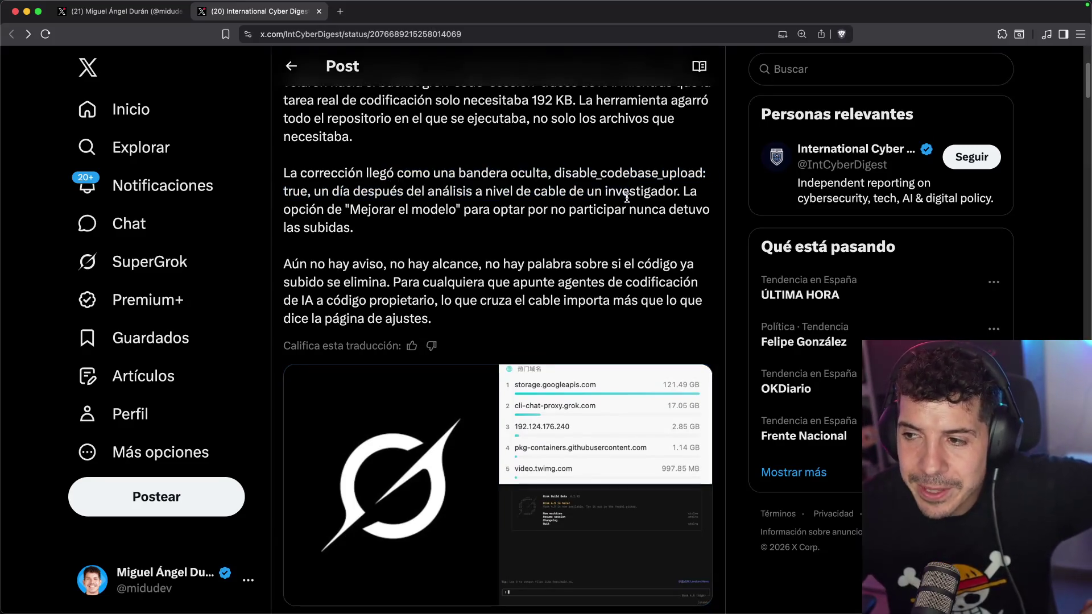
left_click_drag(556, 173, 698, 179)
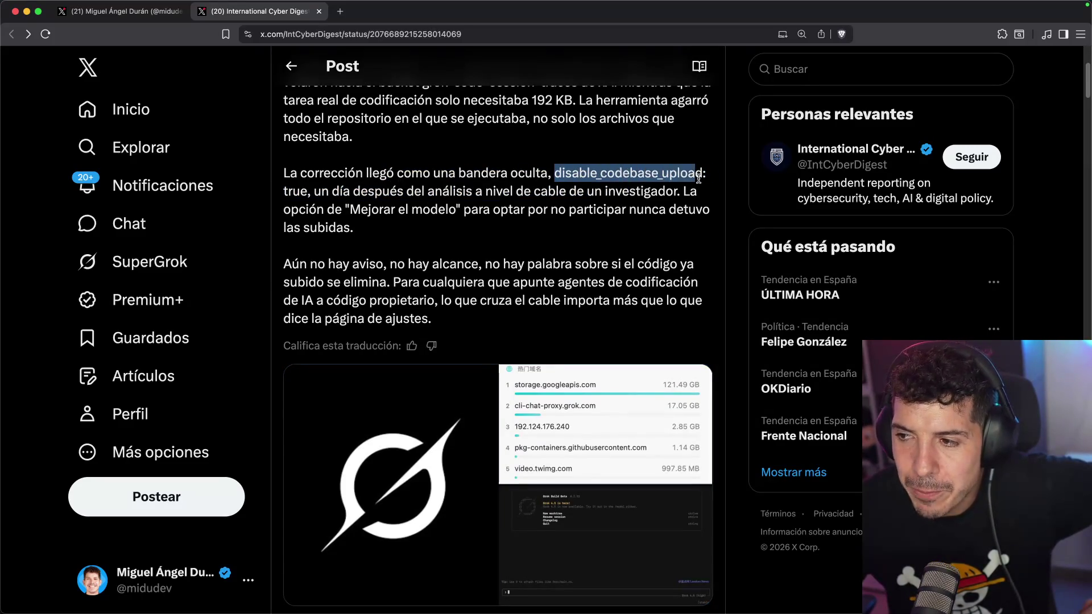
left_click(698, 179)
left_click_drag(424, 194, 652, 194)
left_click(652, 193)
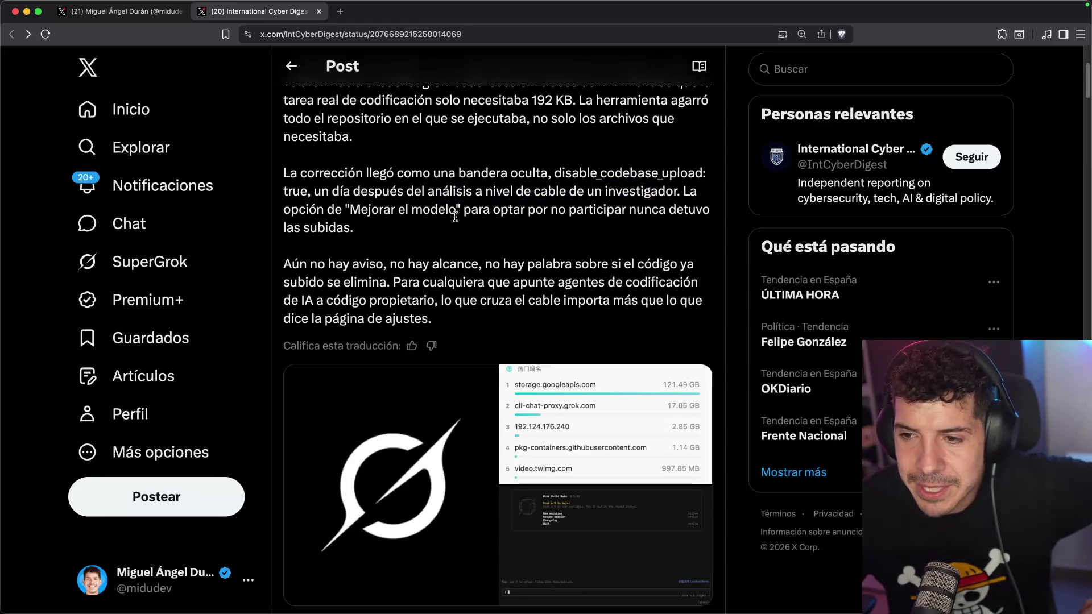
left_click_drag(348, 211, 468, 210)
mouse_move(479, 210)
left_mouse_down()
mouse_move(672, 212)
mouse_move(631, 234)
left_mouse_up()
scroll(599, 230, "down", 2)
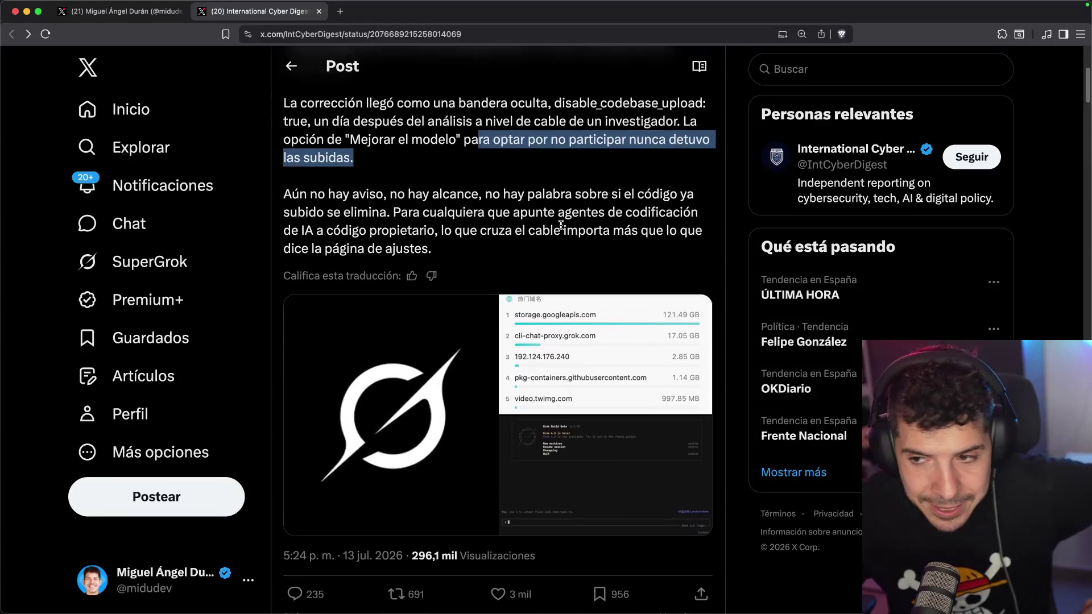
left_click_drag(320, 192, 404, 194)
left_click(404, 194)
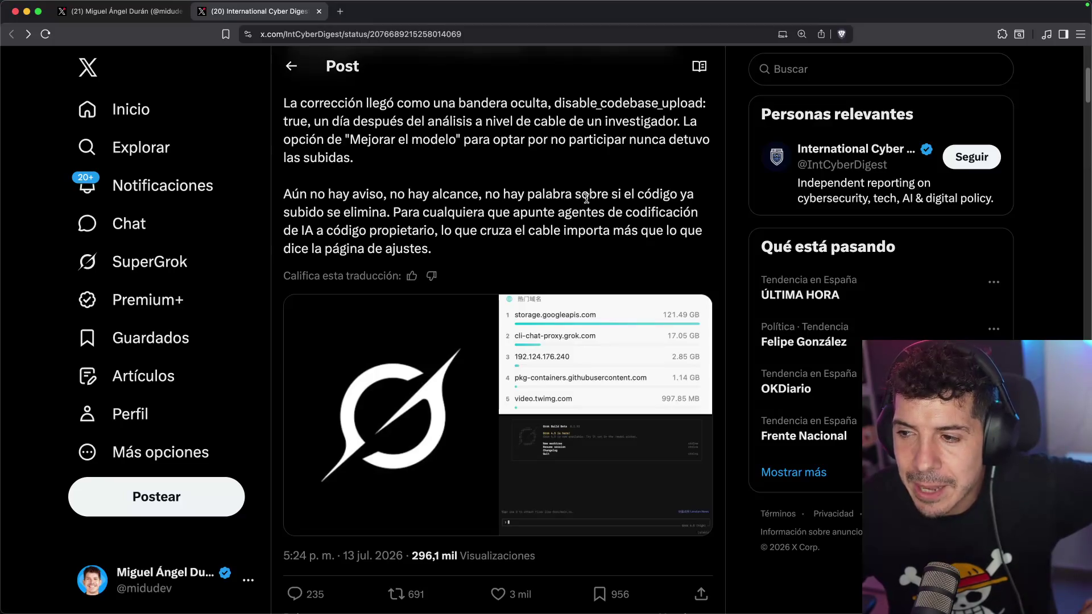
left_click_drag(323, 228, 427, 232)
left_click(427, 232)
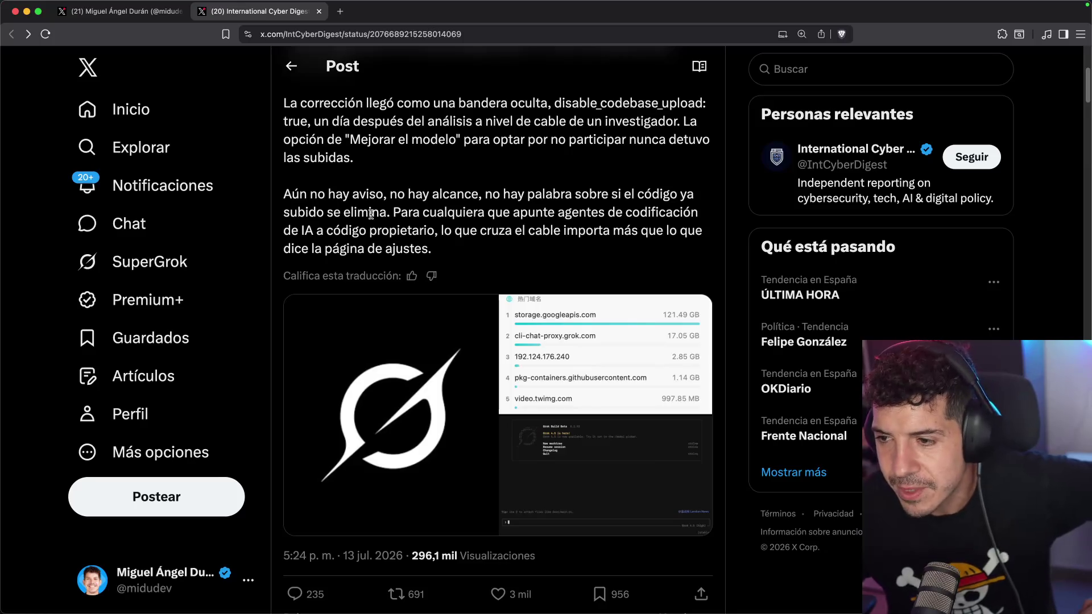
scroll(371, 214, "up", 5)
left_click(437, 146)
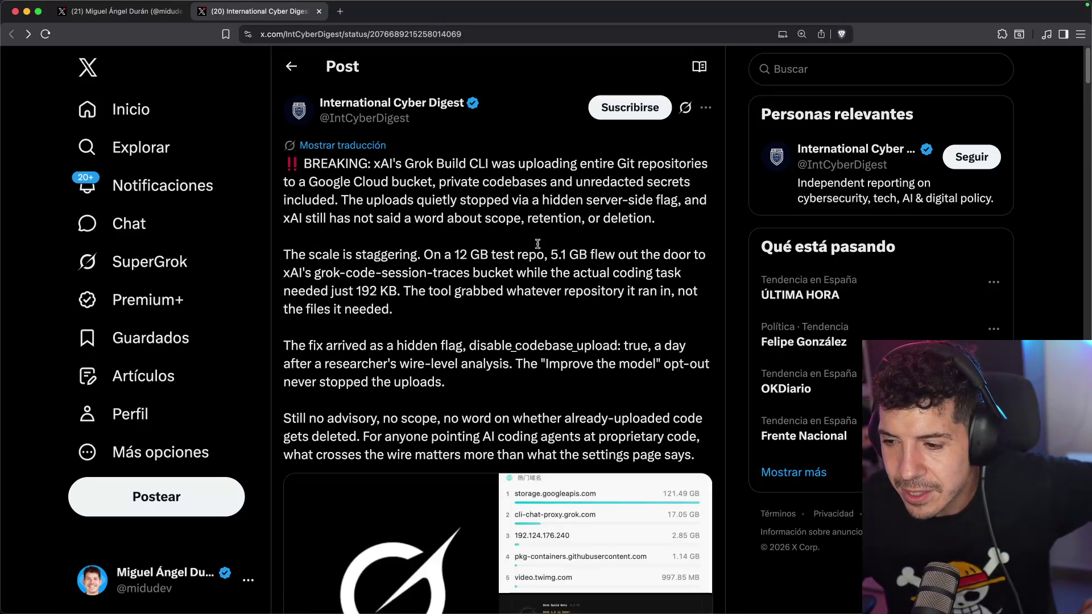
scroll(570, 266, "down", 2)
scroll(438, 335, "up", 3)
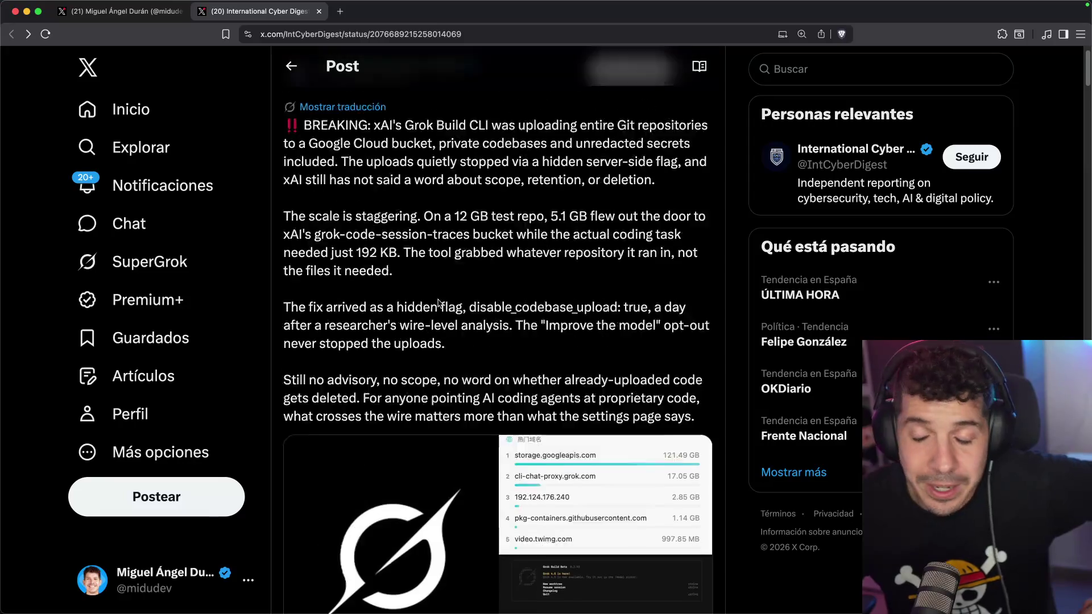
left_click(378, 146)
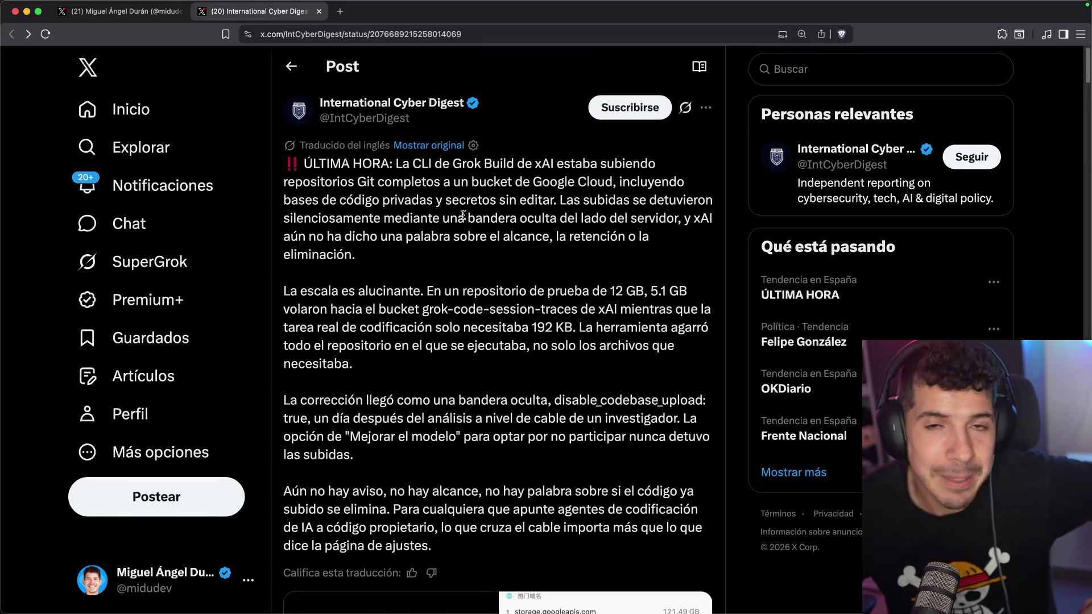
scroll(463, 215, "down", 1)
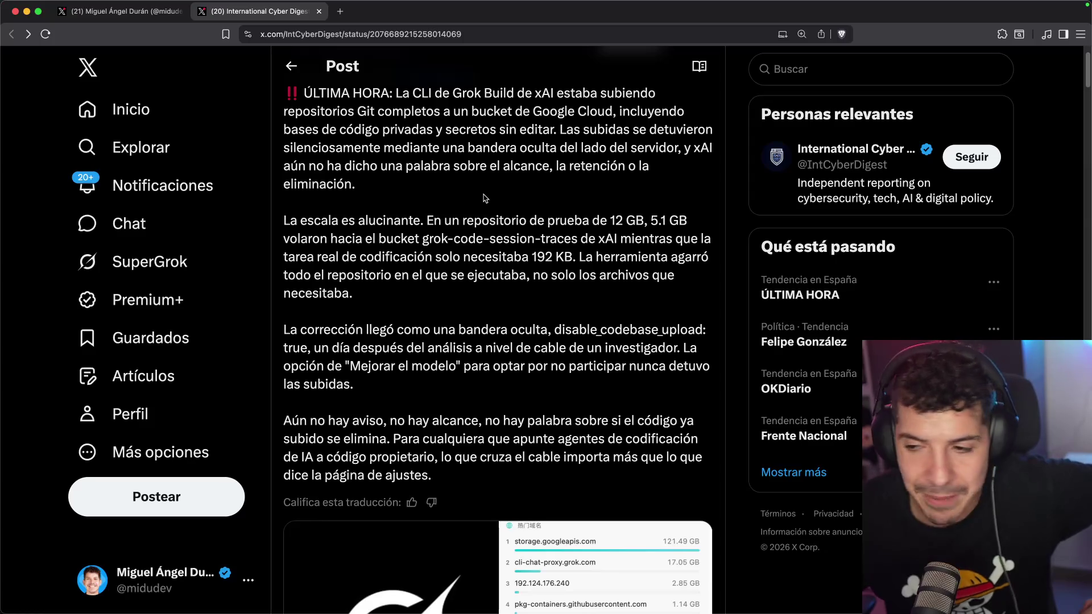
scroll(485, 197, "down", 1)
scroll(478, 226, "down", 2)
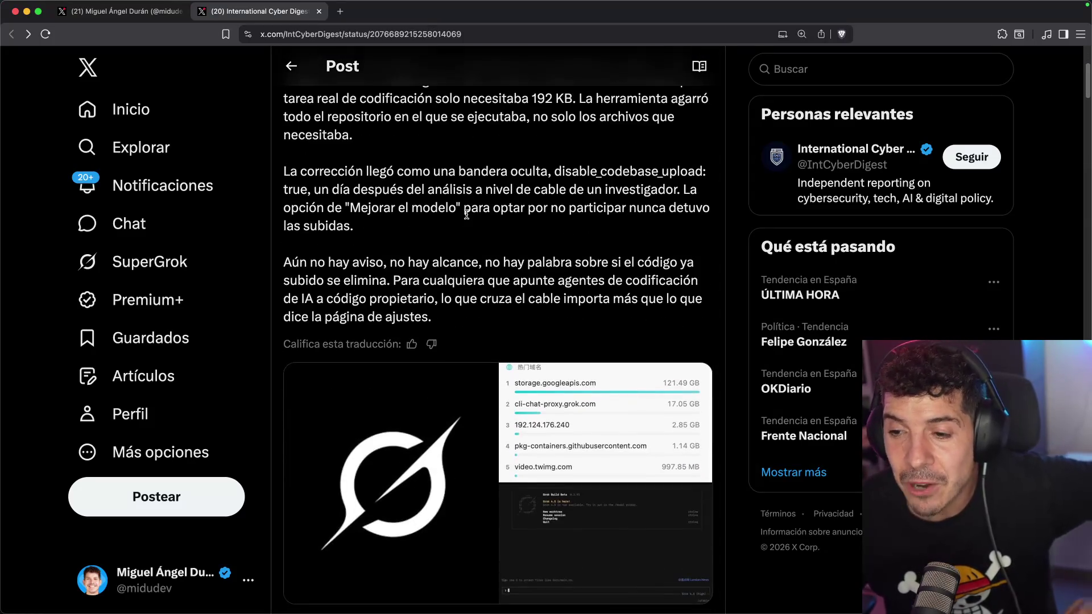
scroll(466, 214, "down", 7)
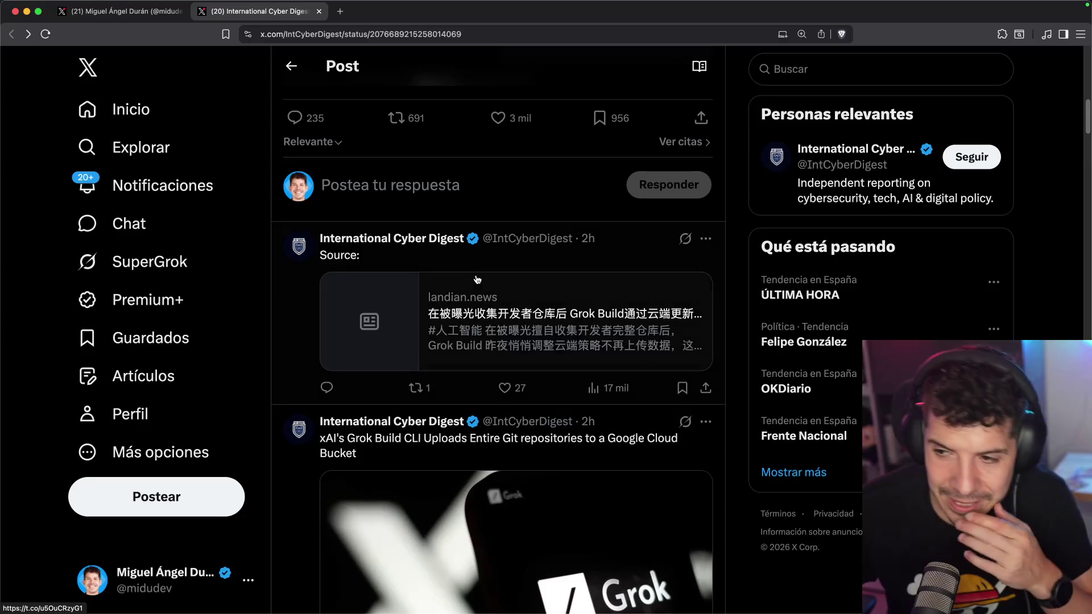
left_click(469, 325)
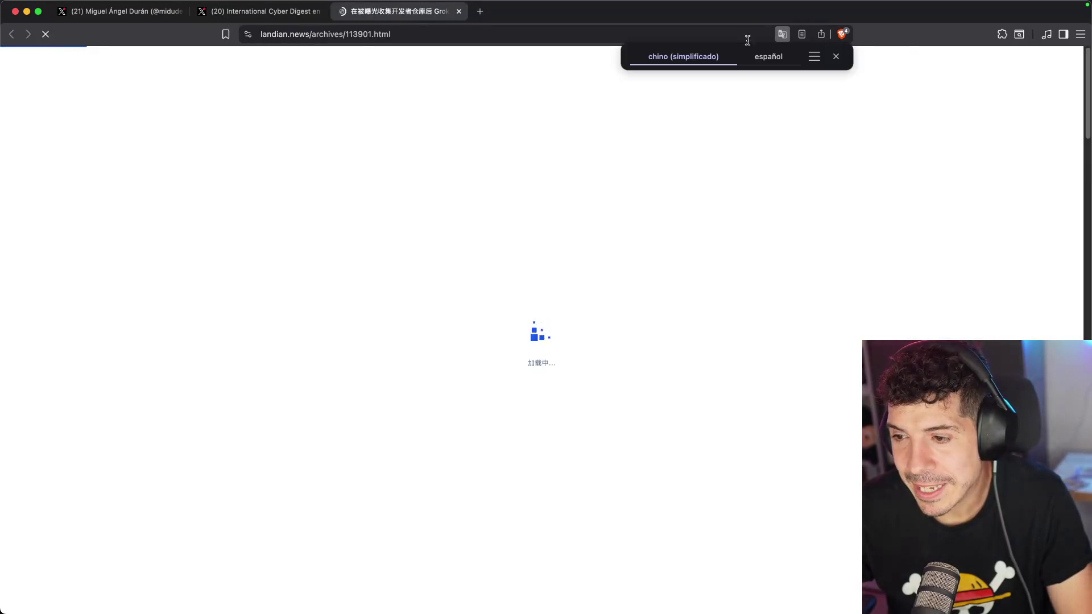
- Scroll through the landian.news article on Grok Build disabling its code uploads
scroll(172, 388, "down", 10)
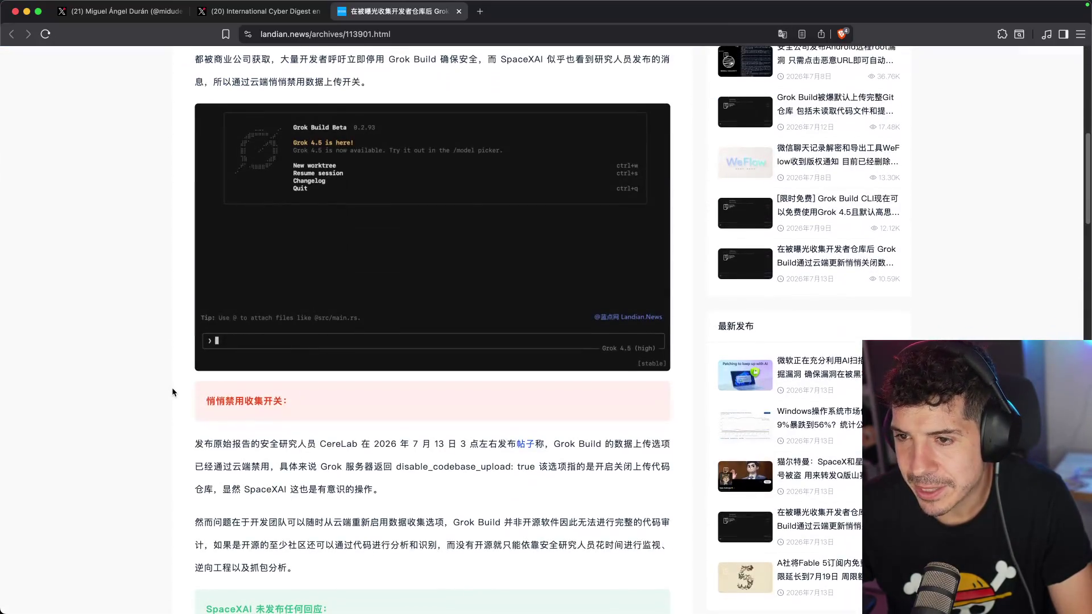
scroll(172, 387, "down", 15)
scroll(181, 381, "down", 5)
scroll(190, 346, "up", 20)
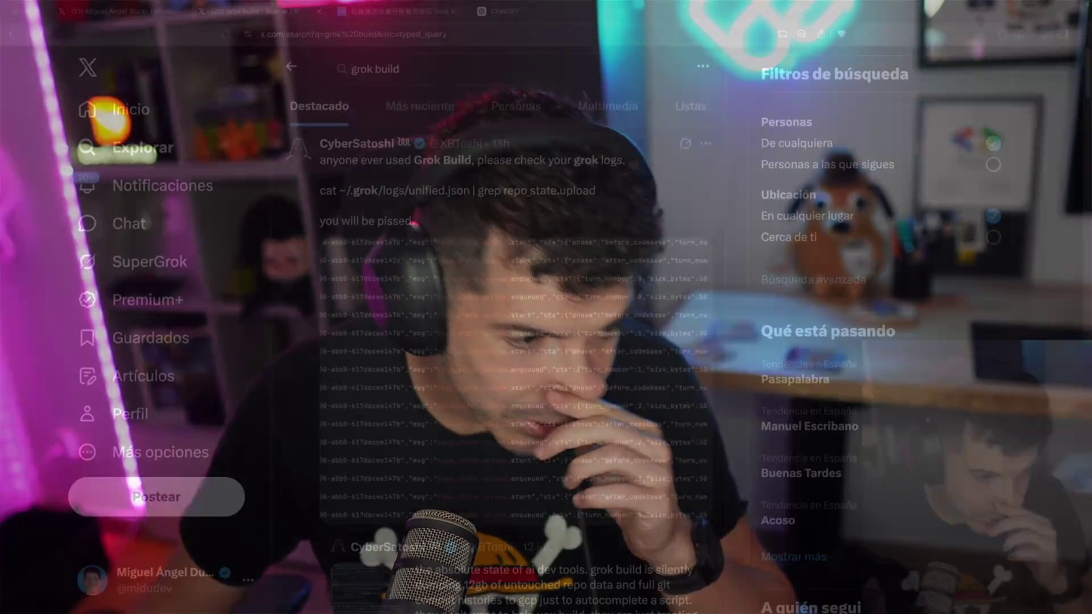
- Open CyberSatoshi's Grok logs post and enlarge its log screenshot, then close it
left_click(415, 174)
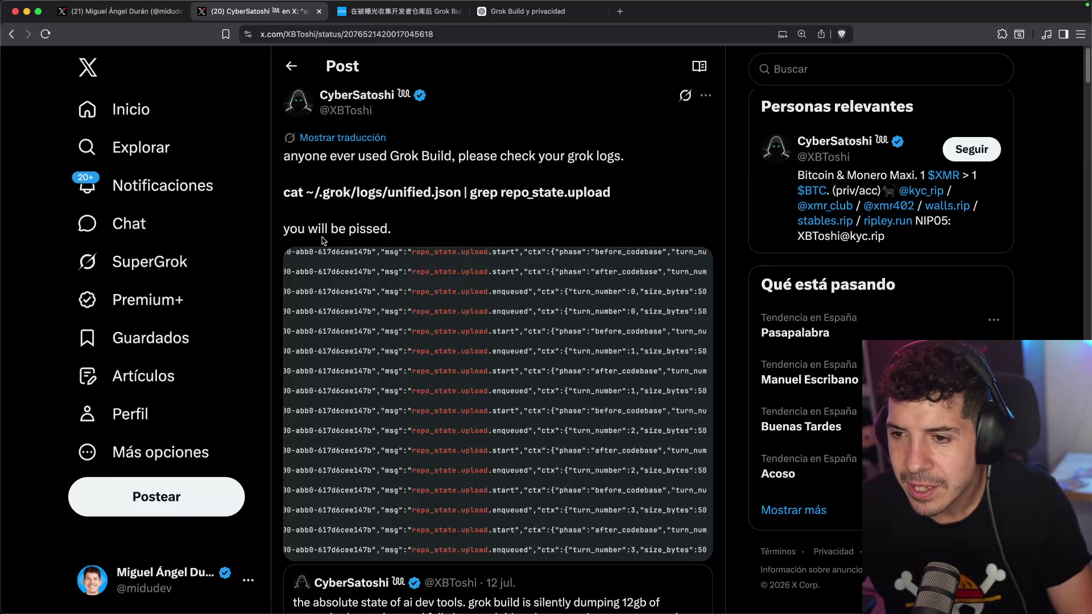
left_click(450, 281)
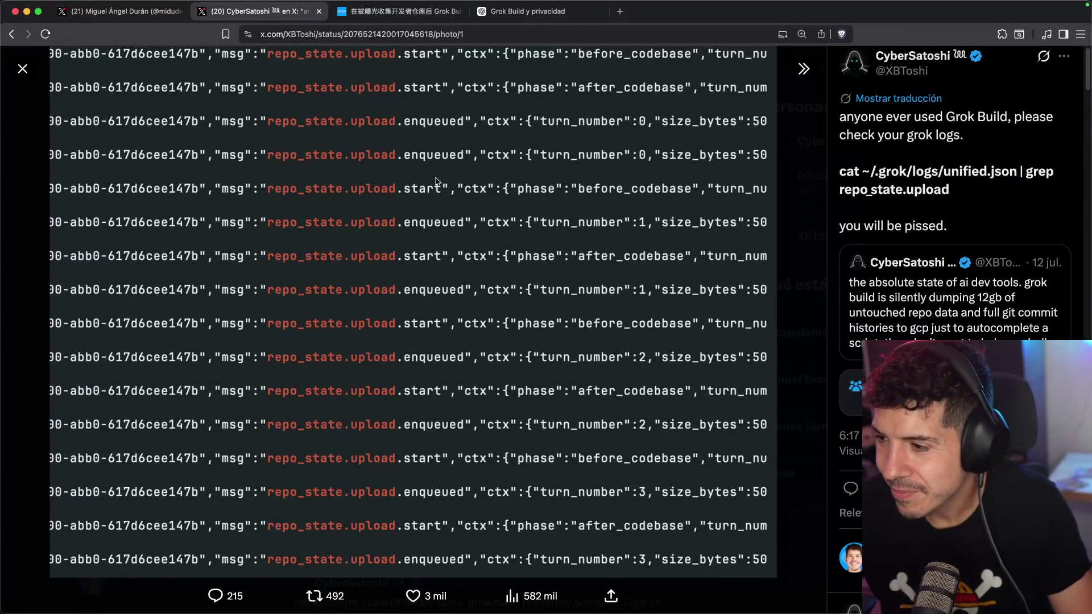
key("Escape")
- Scroll down to the opt-out update reply and open its quoted post
scroll(406, 284, "down", 5)
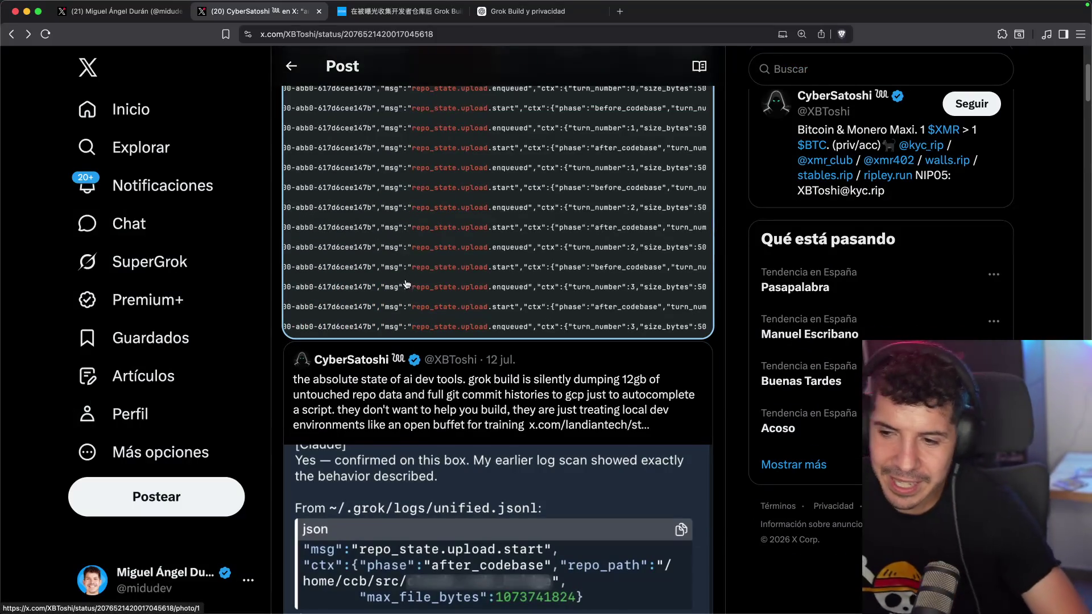
scroll(407, 284, "down", 15)
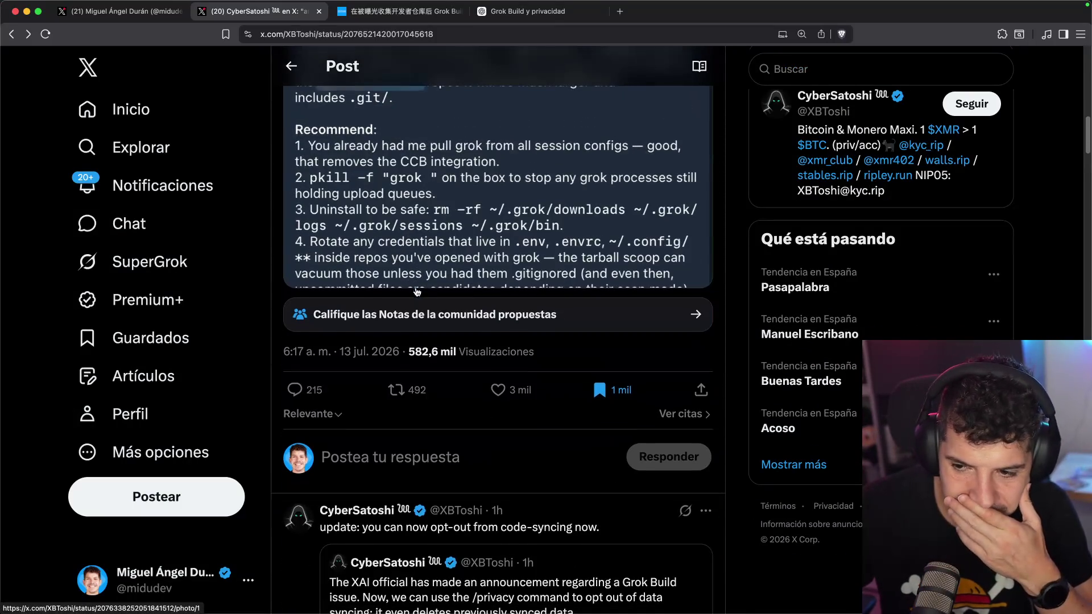
scroll(400, 320, "down", 5)
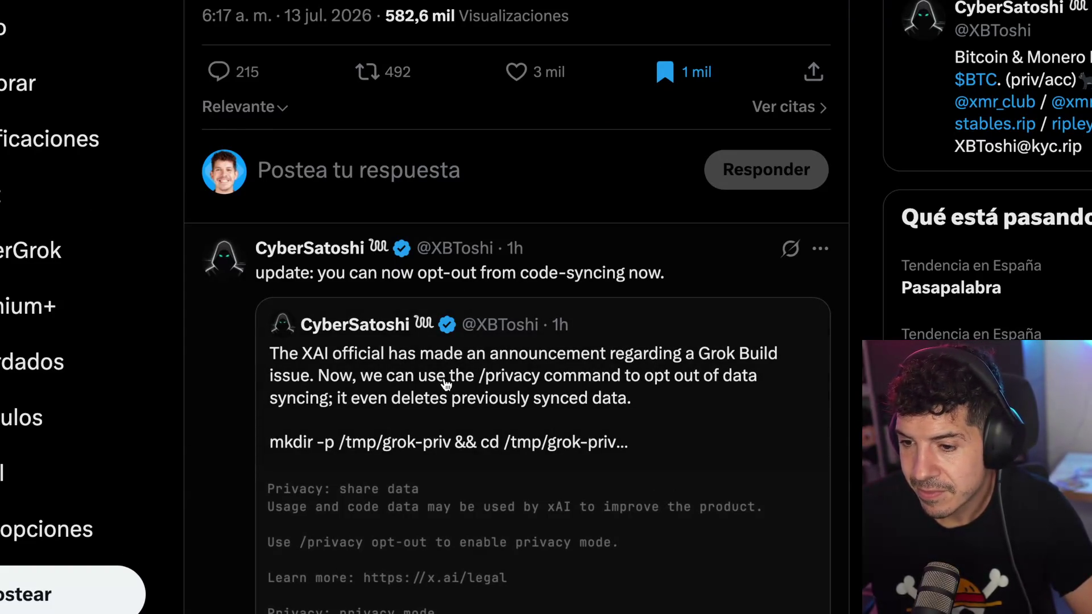
left_click(467, 378)
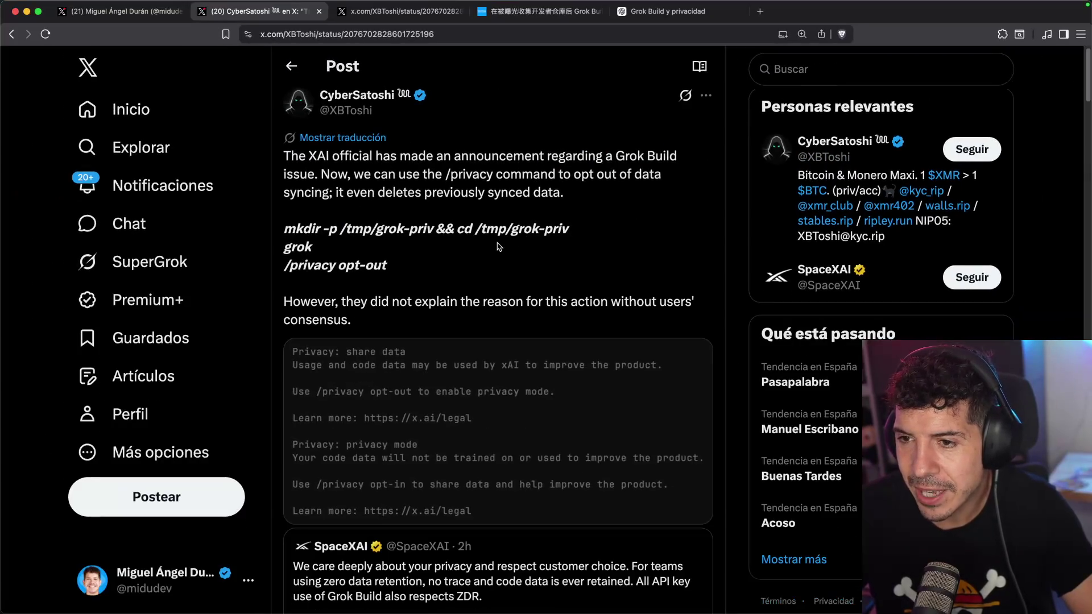
- Open the quoted SpaceXAI statement and translate it into Spanish
scroll(489, 233, "down", 3)
left_click(487, 363)
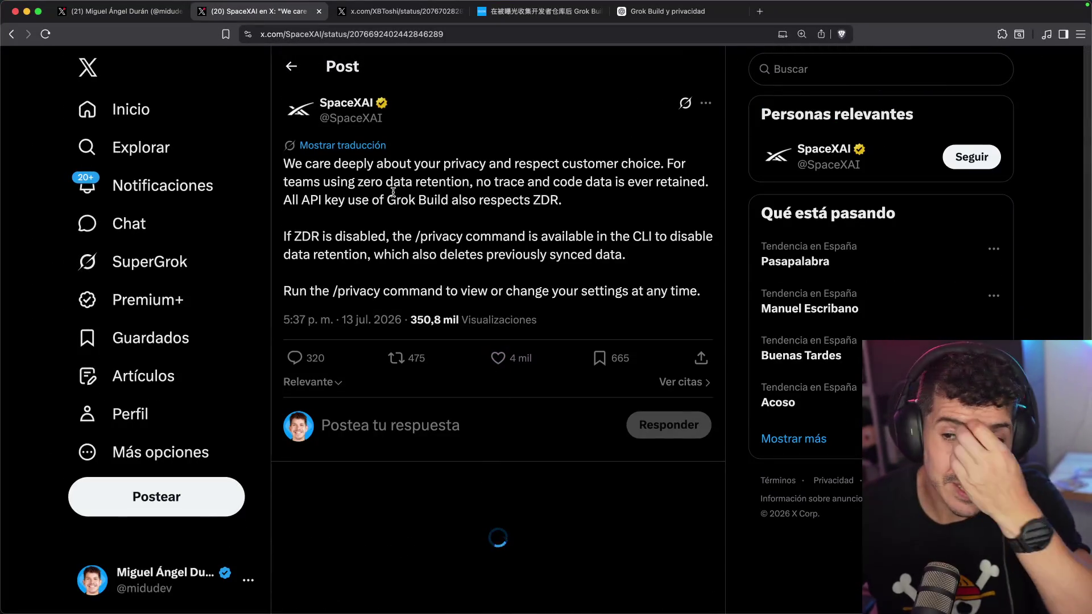
left_click(369, 147)
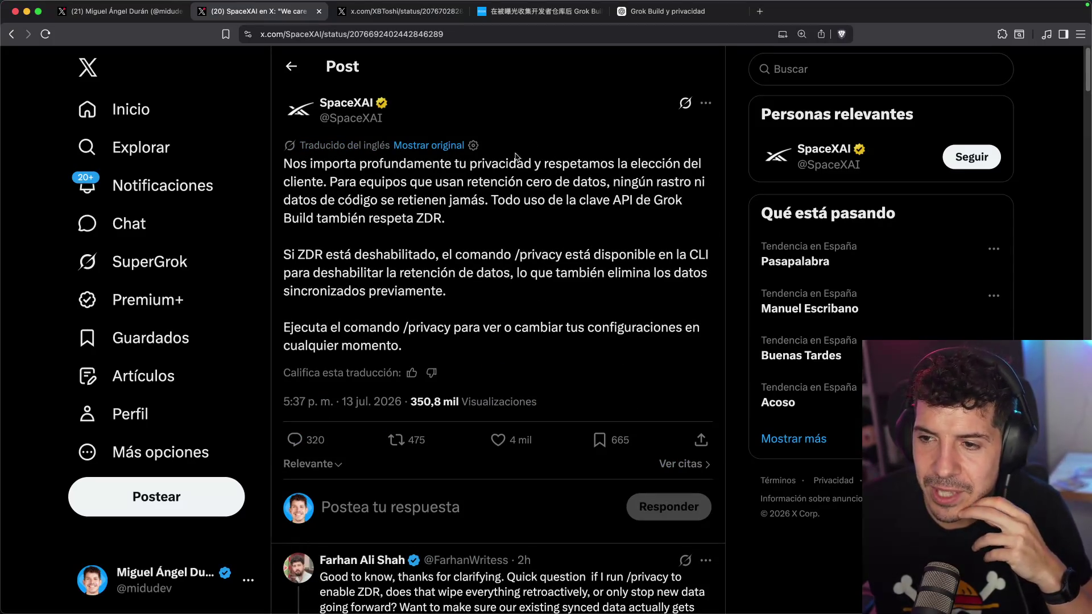
left_click_drag(433, 178, 612, 178)
left_click(613, 178)
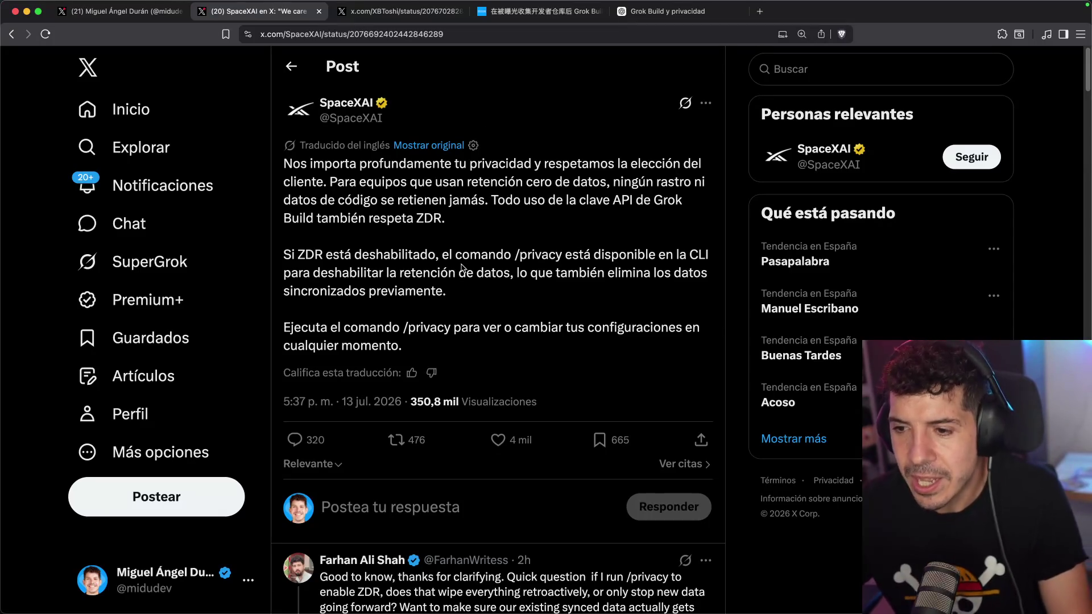
- Read the SpaceXAI statement's replies, then go back to the previous CyberSatoshi post
scroll(462, 267, "down", 1)
scroll(456, 248, "down", 5)
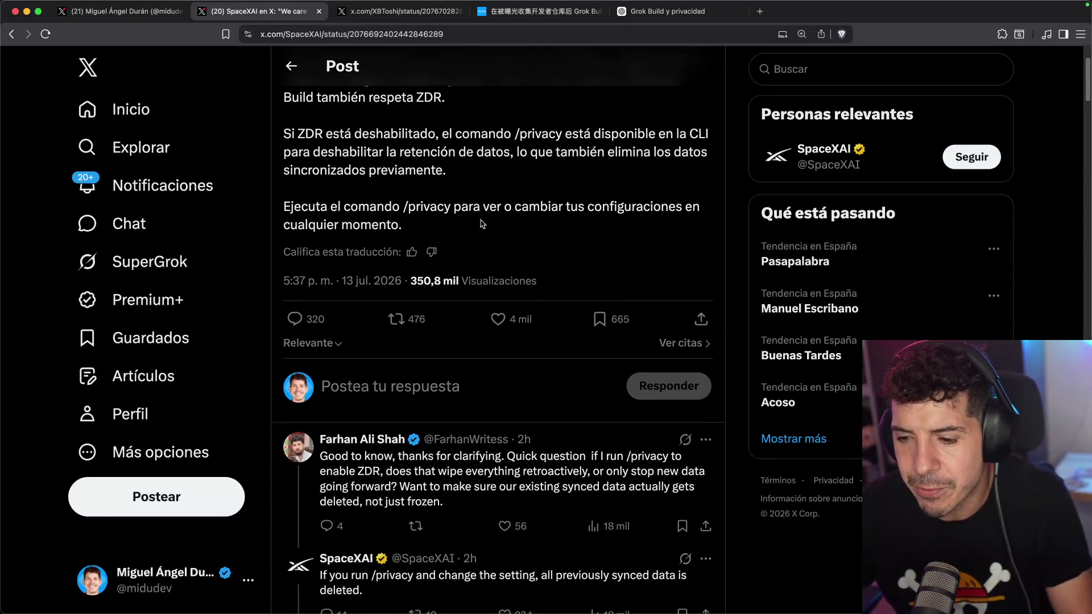
scroll(487, 220, "down", 5)
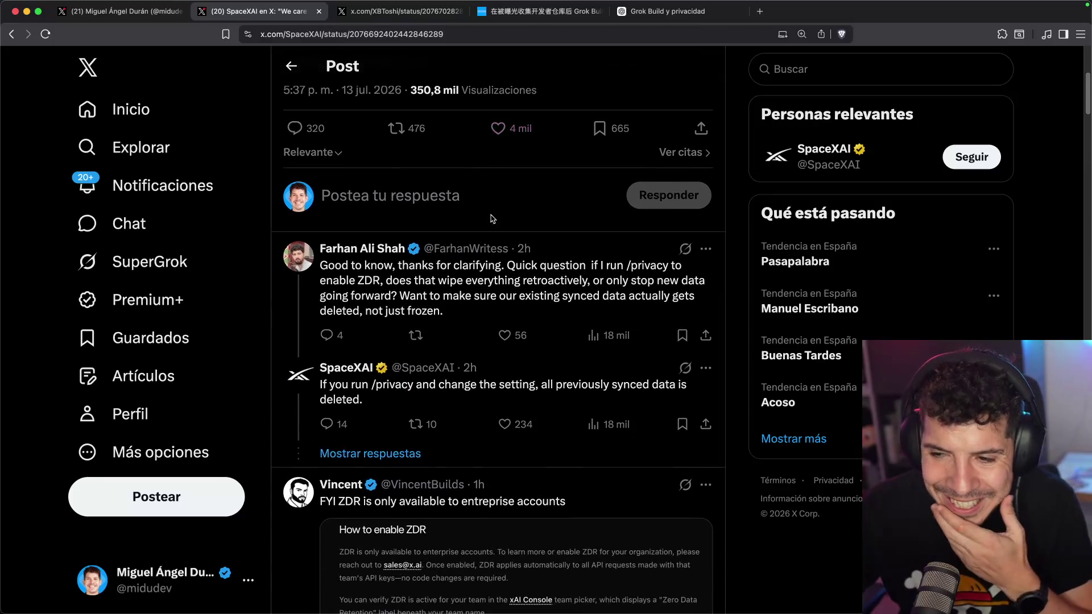
scroll(499, 211, "down", 1)
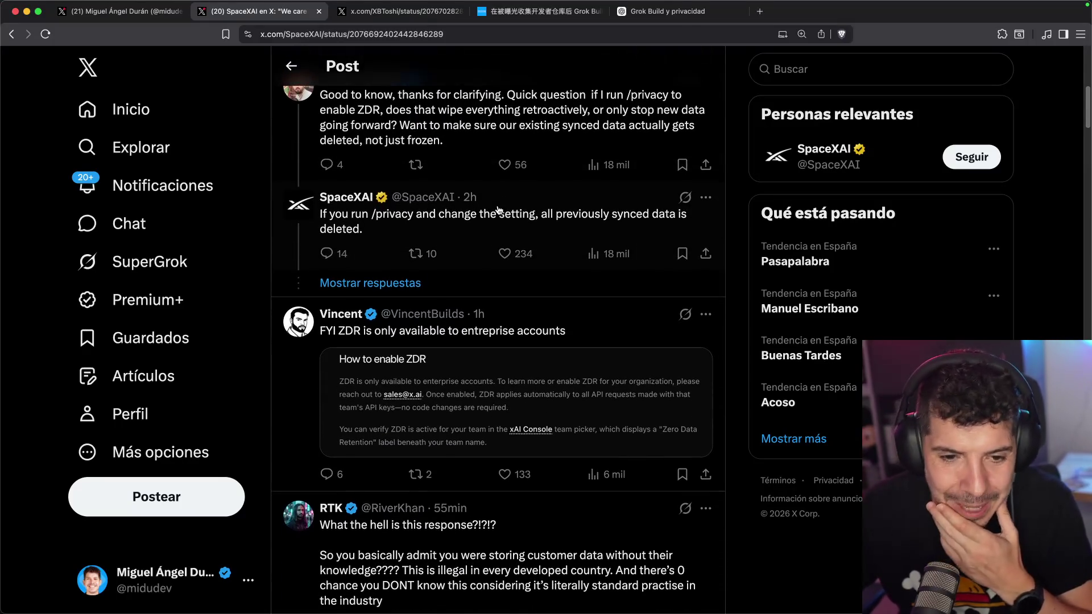
scroll(501, 201, "up", 10)
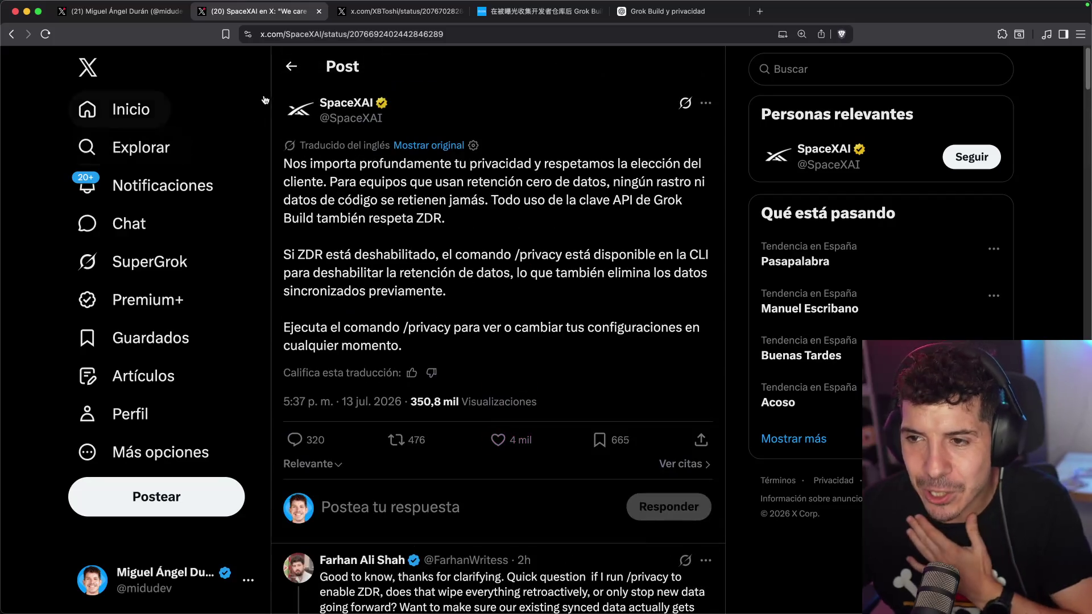
left_click(10, 34)
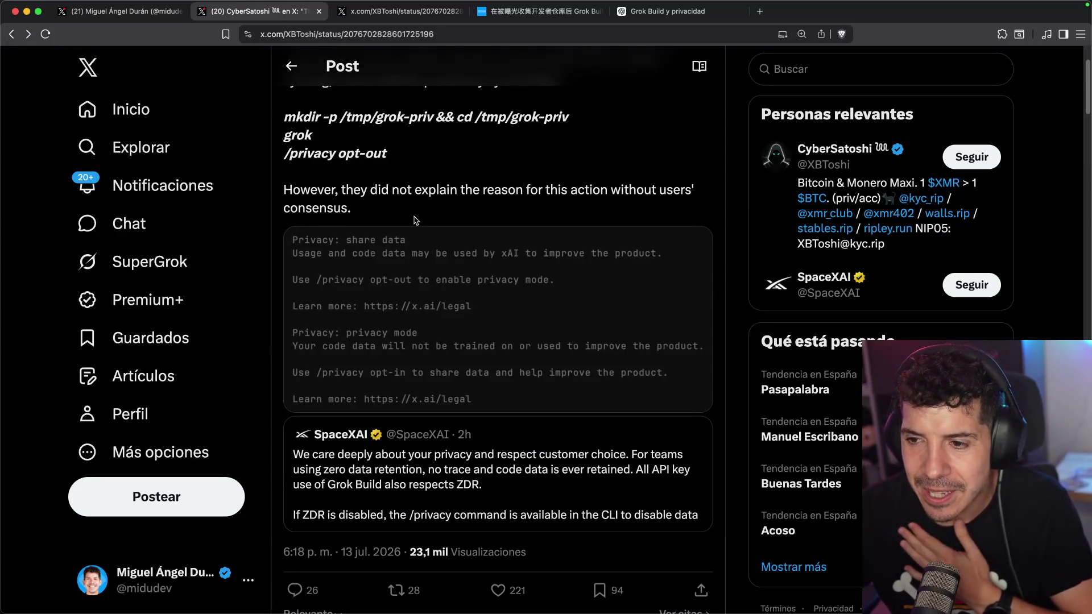
- Return to the original Grok logs post and view its proposed community notes
scroll(394, 258, "up", 3)
scroll(438, 265, "down", 7)
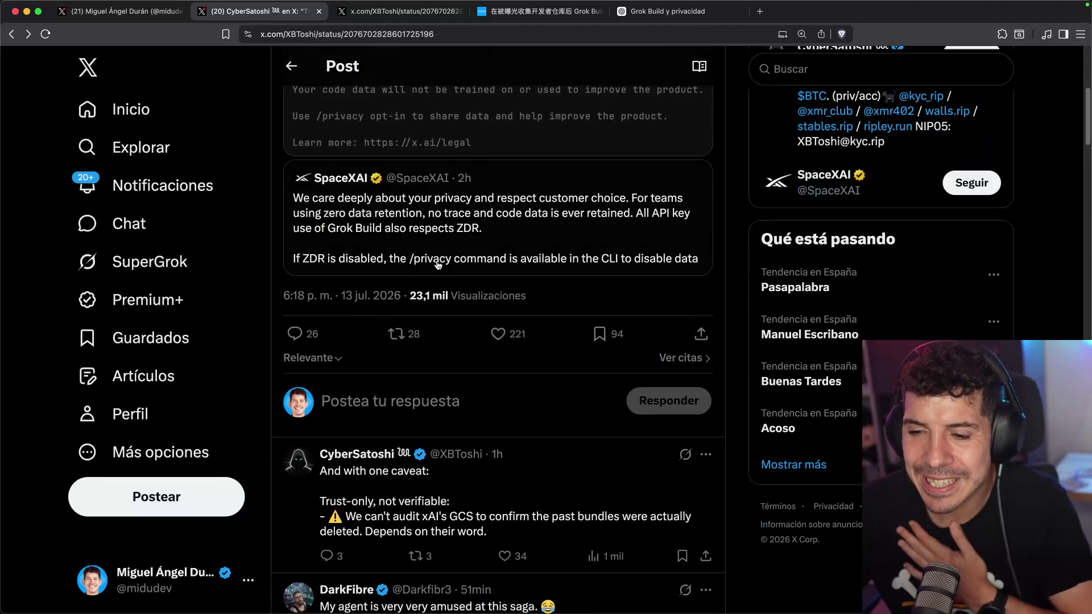
scroll(438, 240, "up", 6)
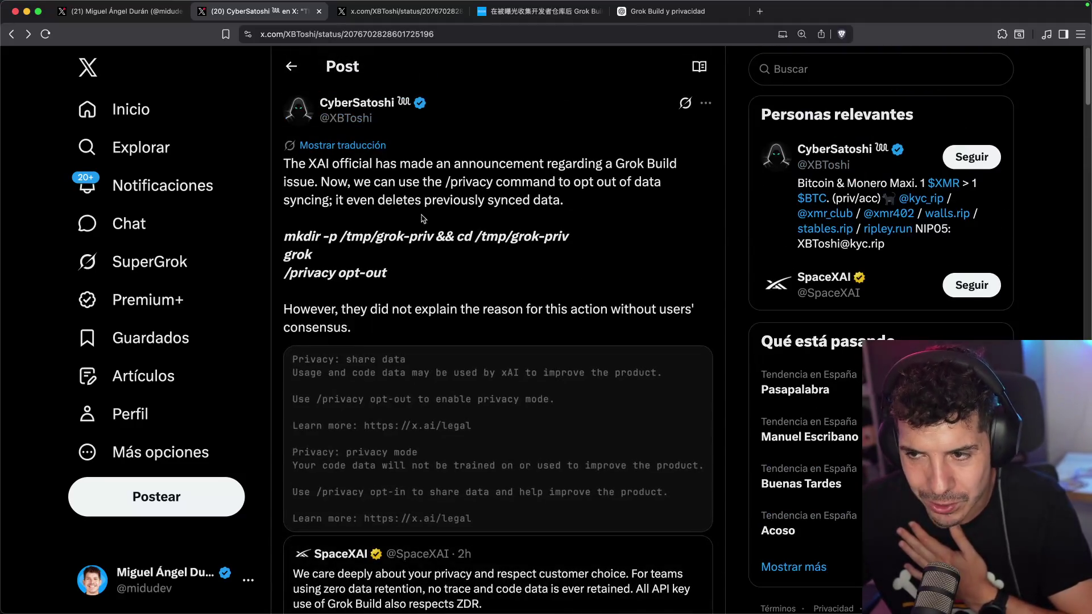
left_click(10, 34)
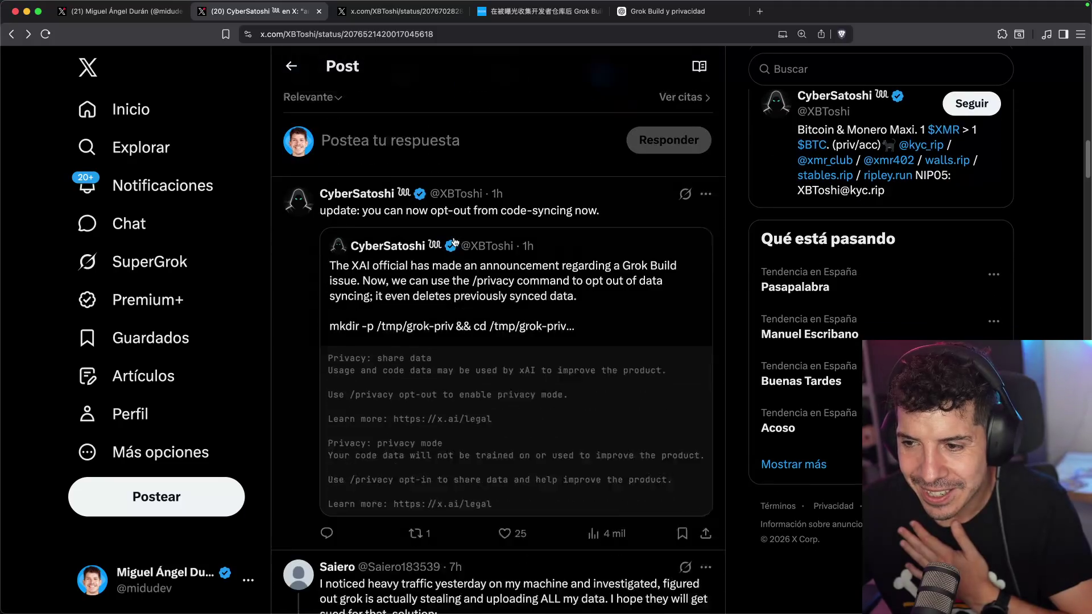
scroll(479, 252, "up", 5)
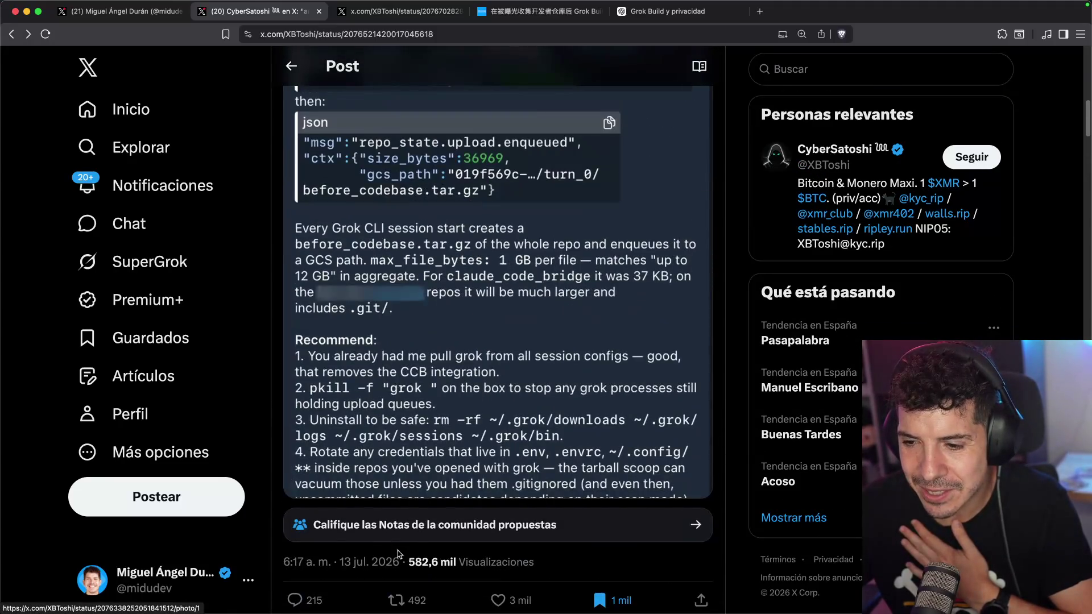
left_click(455, 519)
- Read the community note about repos uploaded with full git history to GCP by default
scroll(443, 239, "down", 6)
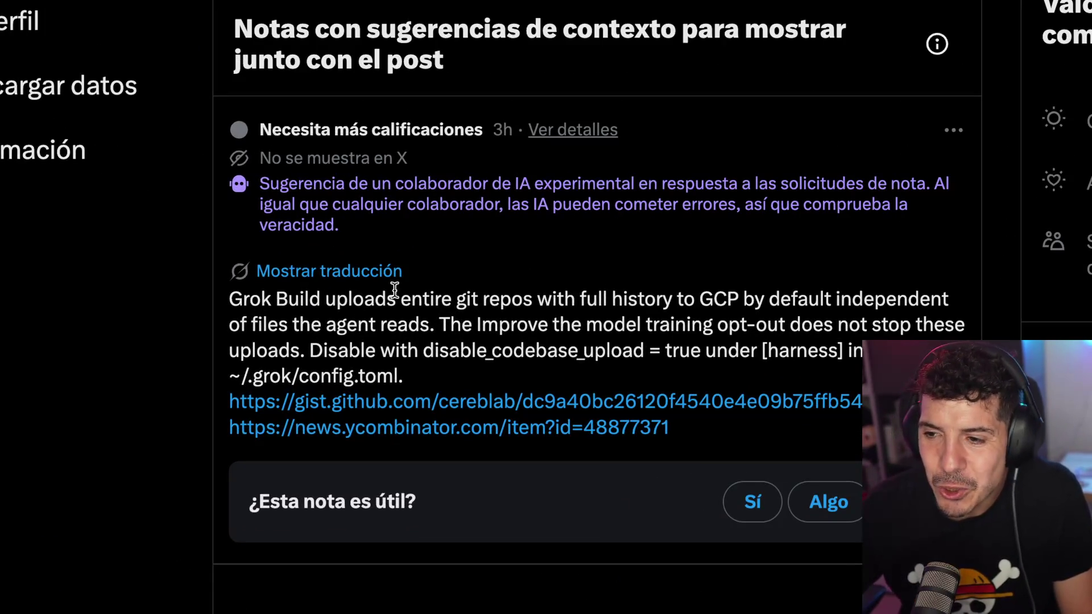
double_click(485, 298)
left_click(441, 300)
double_click(463, 298)
left_click_drag(538, 298, 870, 298)
left_click(659, 299)
left_click(875, 298)
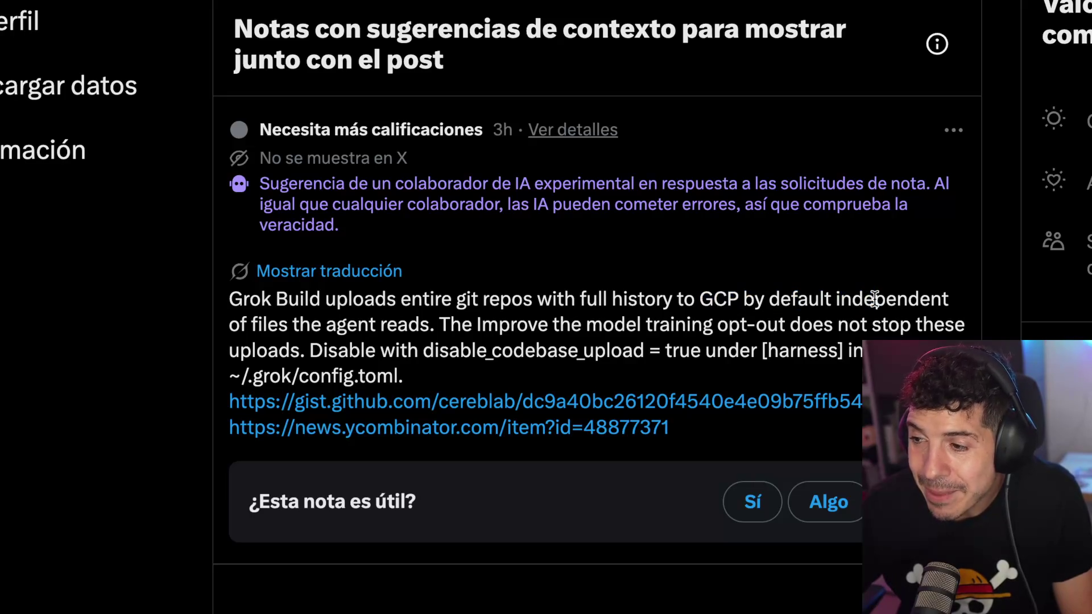
left_click_drag(437, 324, 704, 331)
left_click(685, 350)
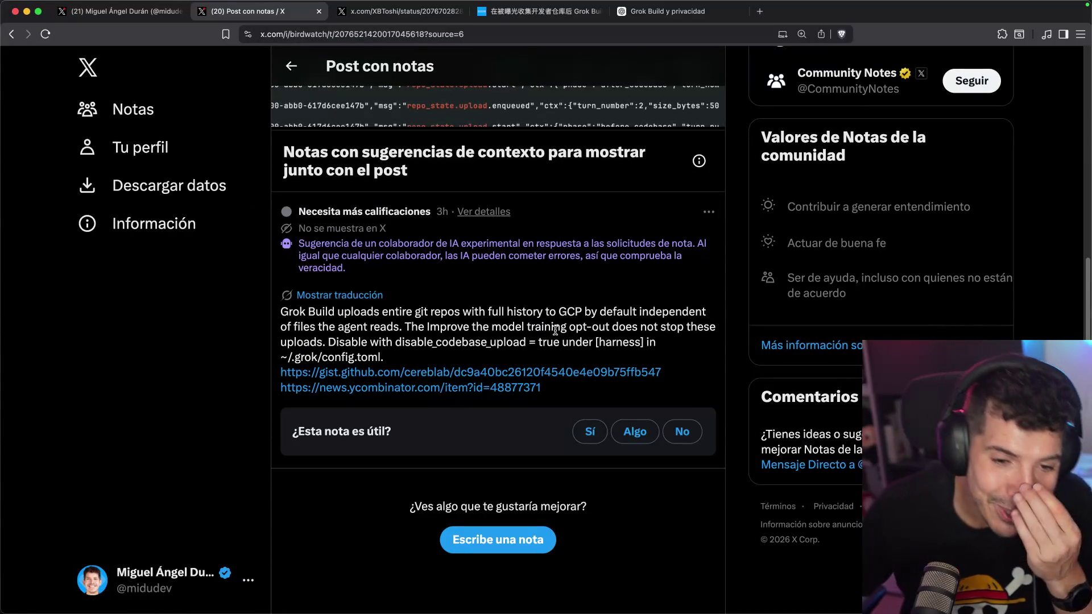
- Open the note's gist.github.com and news.ycombinator.com links in new tabs
left_click(479, 375, "super")
left_click(479, 388, "super")
left_click(398, 12)
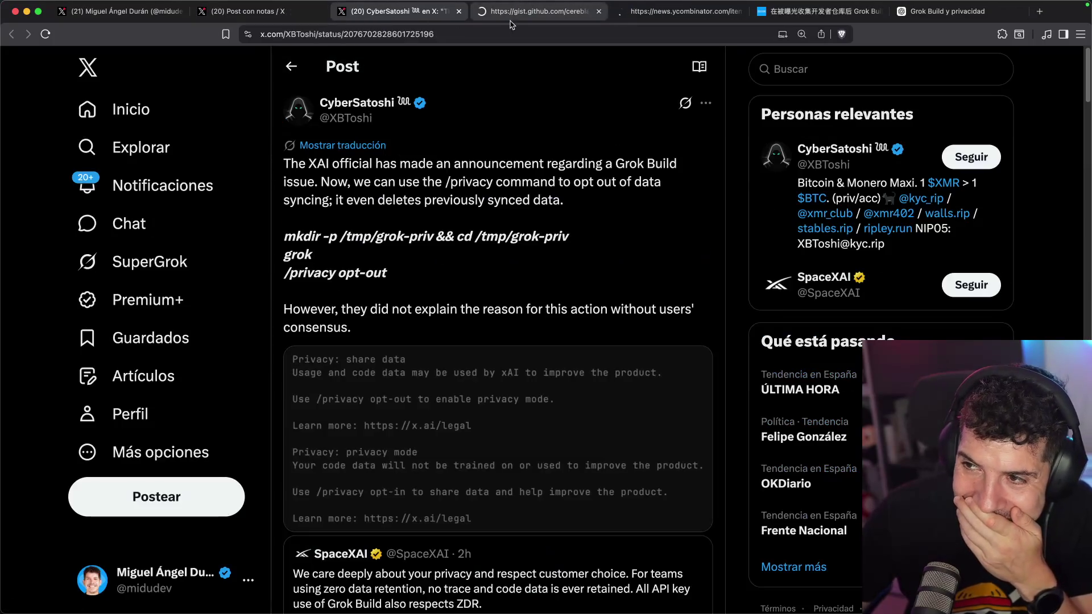
- Read the GitHub gist report on Grok Build CLI uploads through sections 6 and 7
left_click(525, 13)
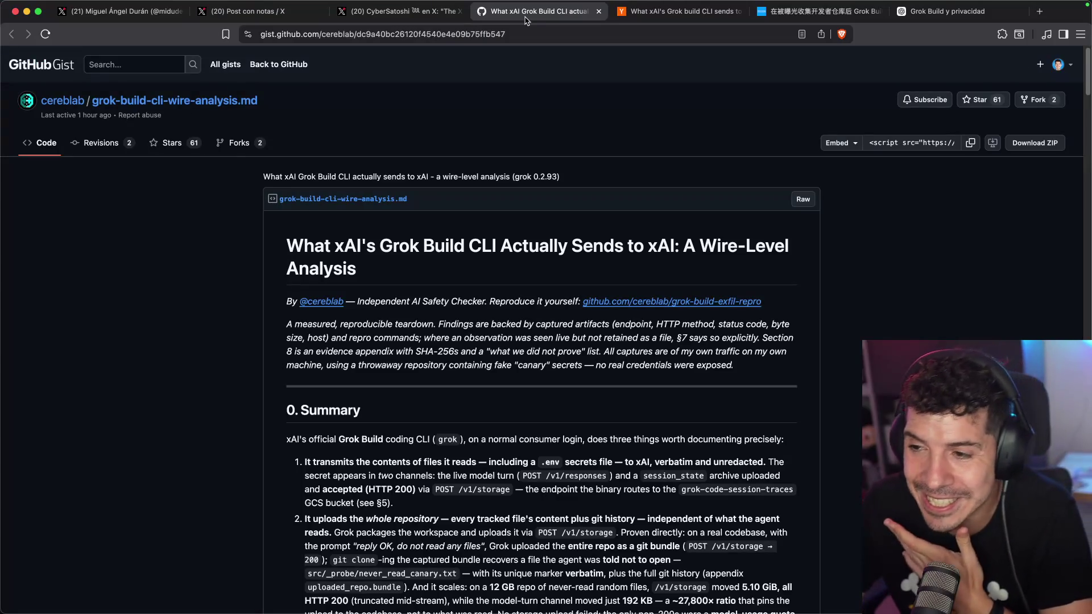
scroll(407, 283, "down", 1)
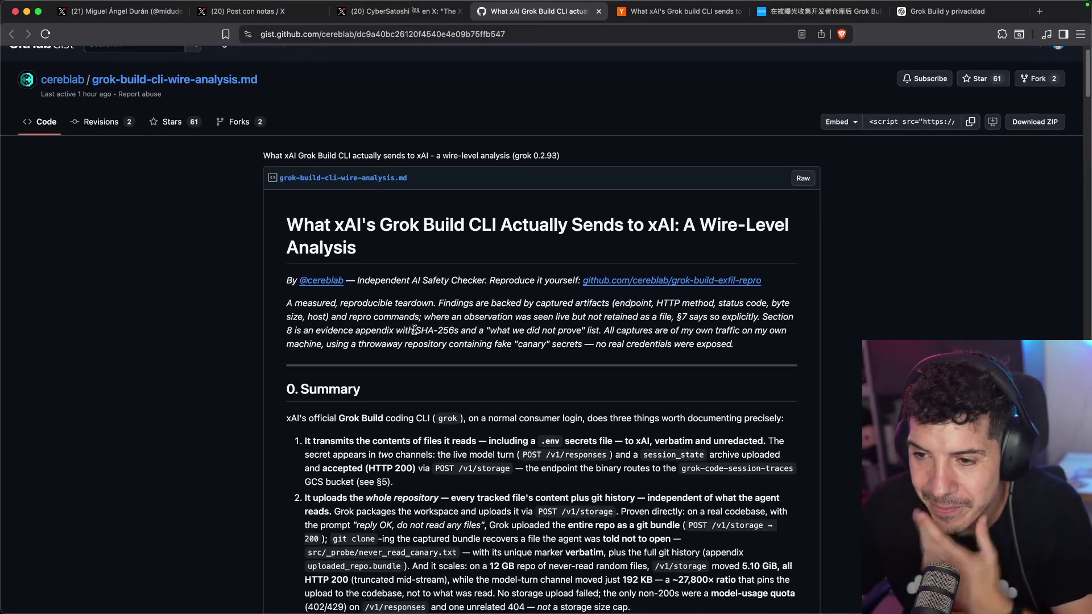
scroll(417, 300, "down", 10)
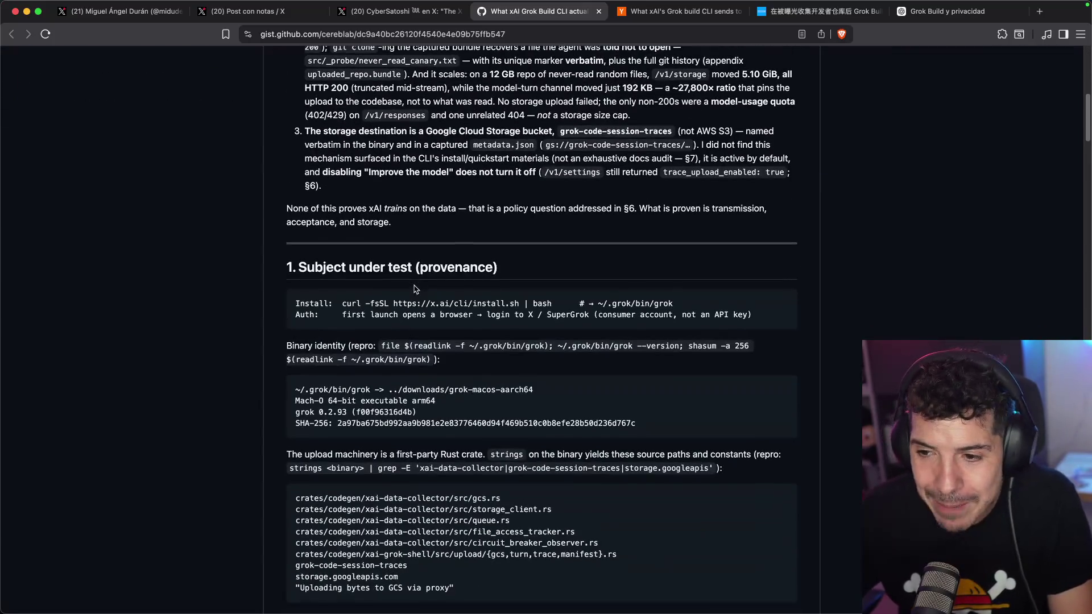
scroll(419, 307, "down", 4)
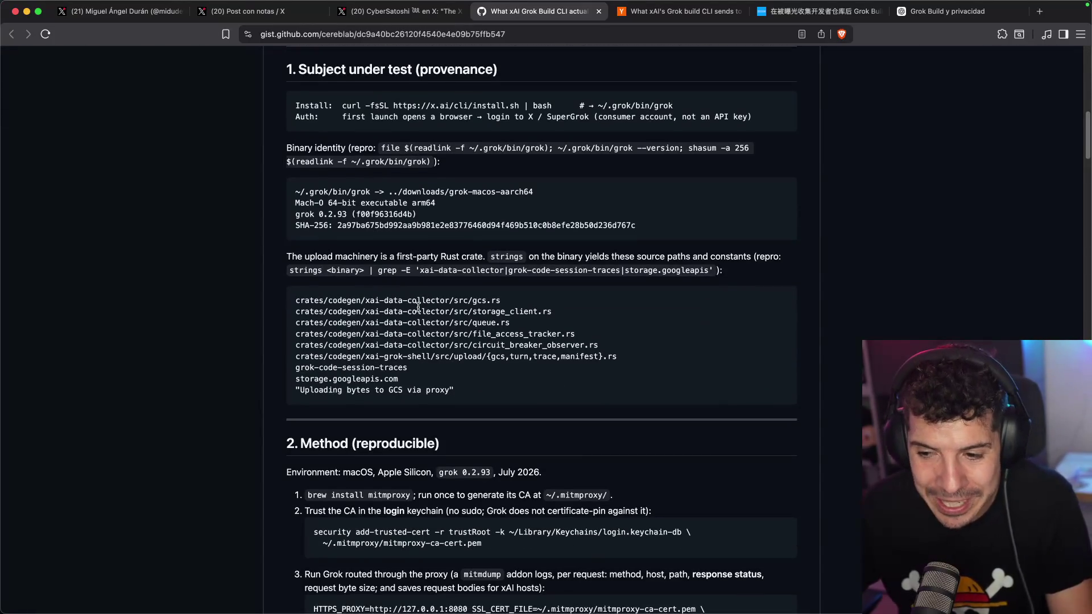
scroll(419, 306, "down", 15)
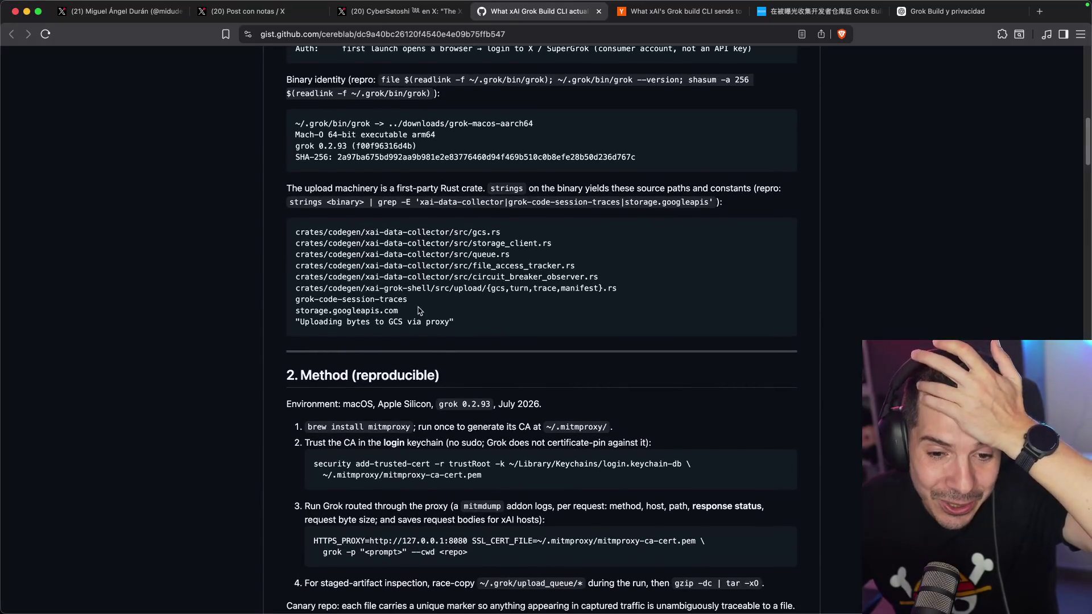
scroll(421, 273, "down", 11)
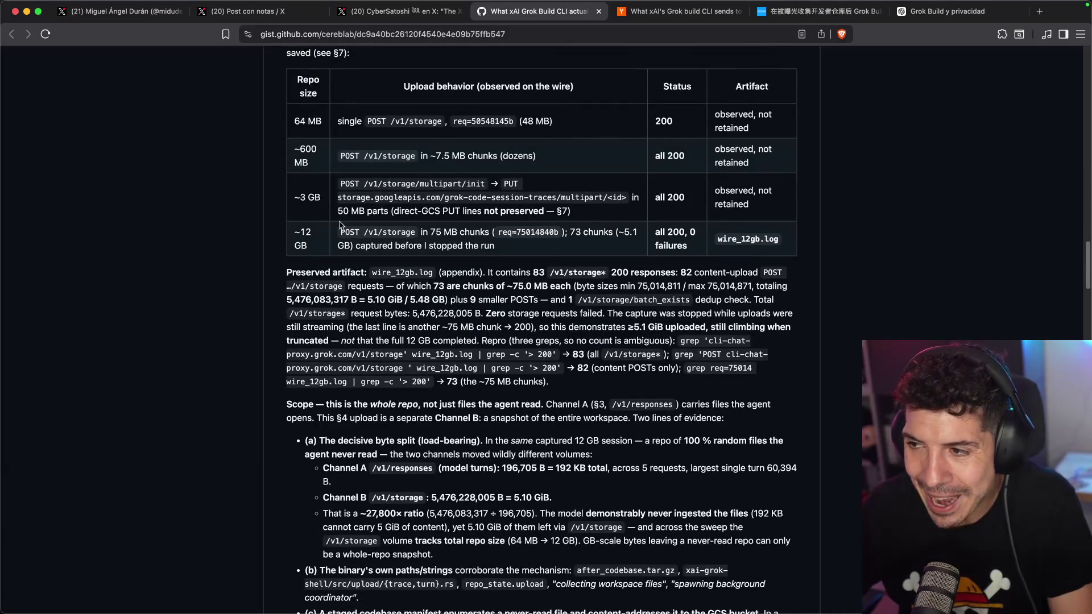
scroll(340, 225, "down", 11)
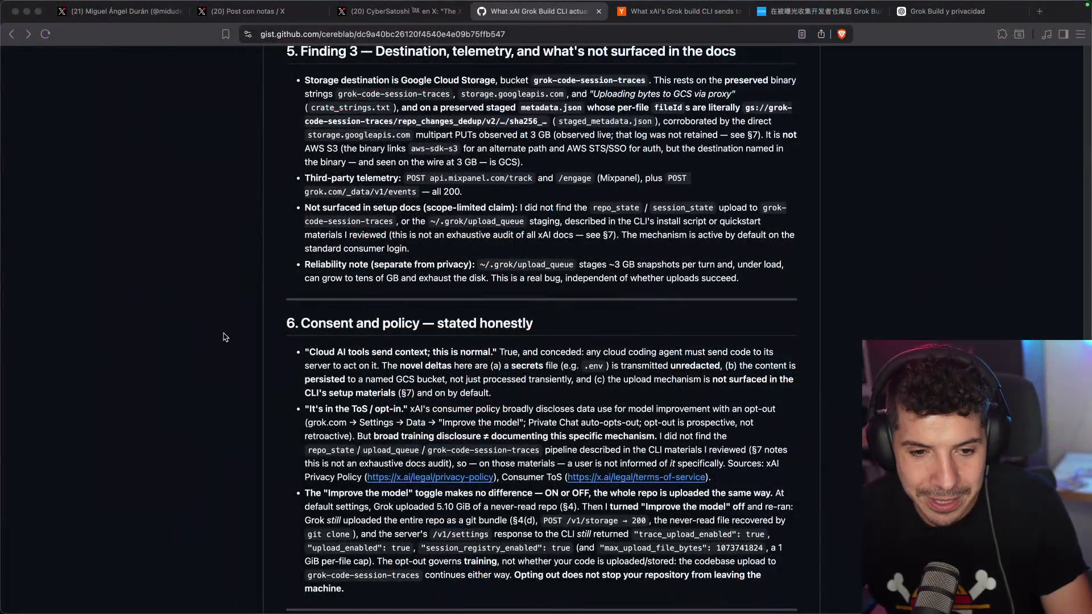
scroll(223, 337, "down", 8)
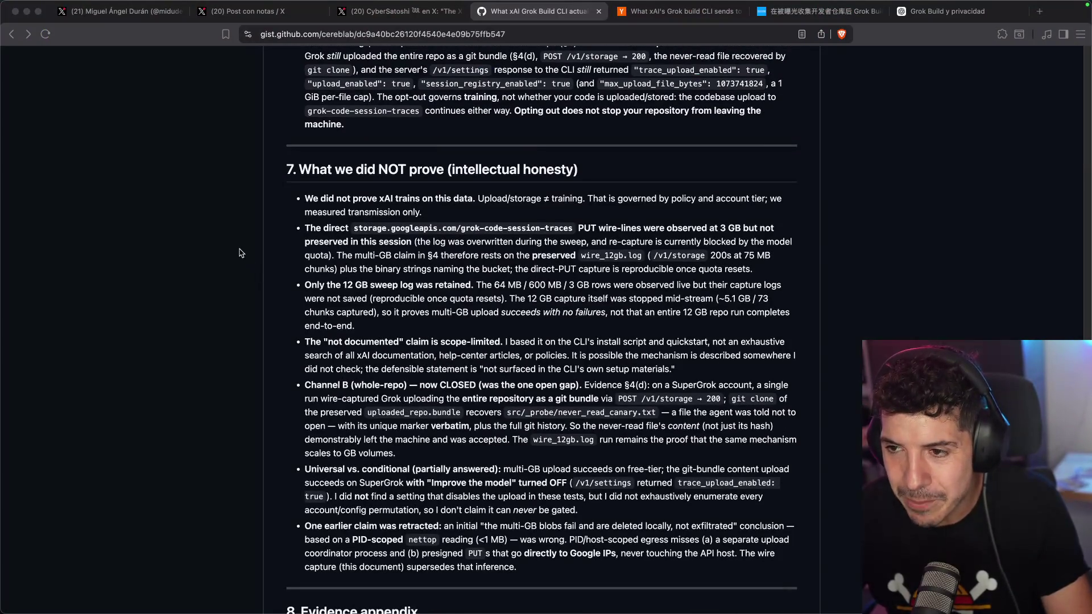
scroll(241, 253, "up", 6)
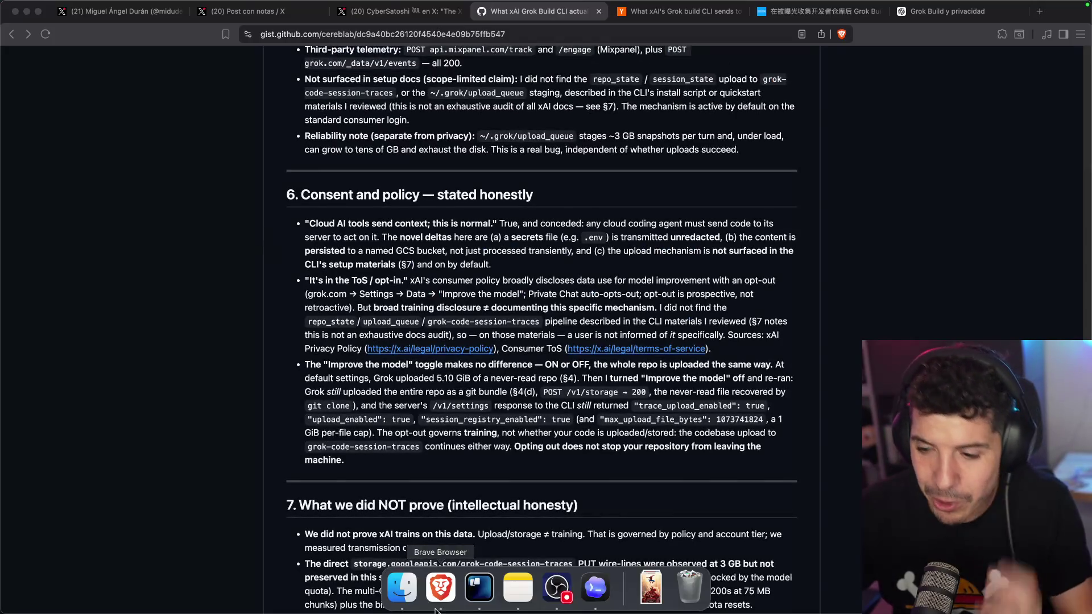
left_click(485, 603)
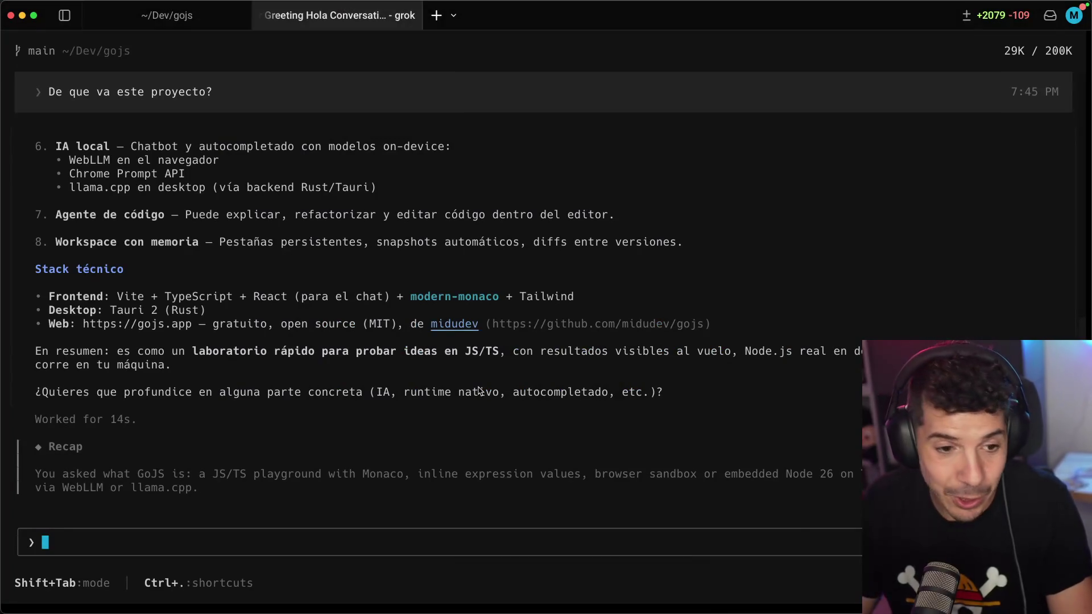
- Run /privacy to check the current setting, which reports data sharing
type("/privacy")
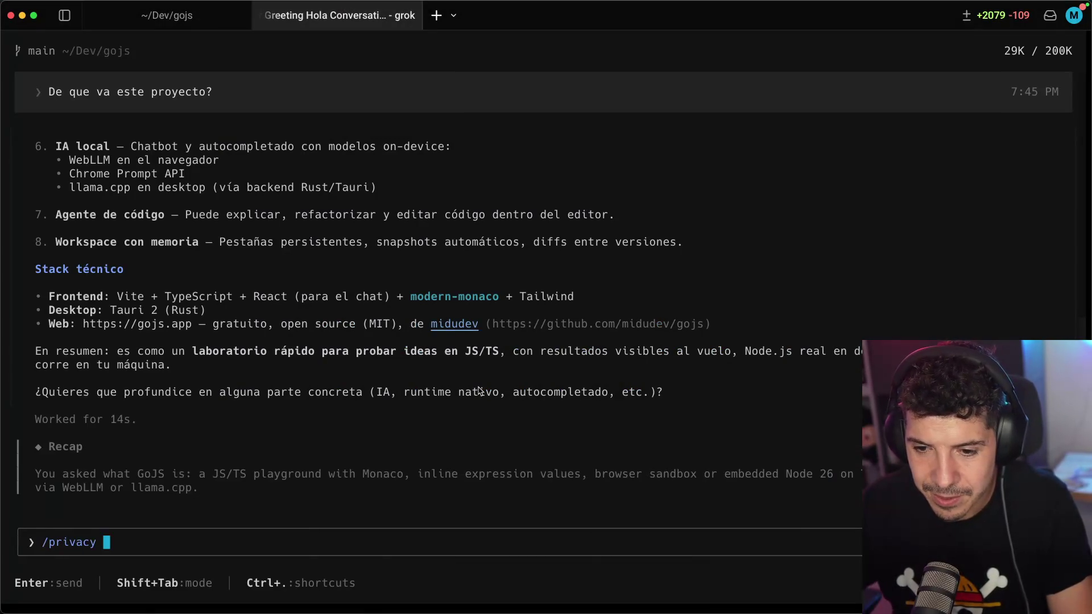
key("Return")
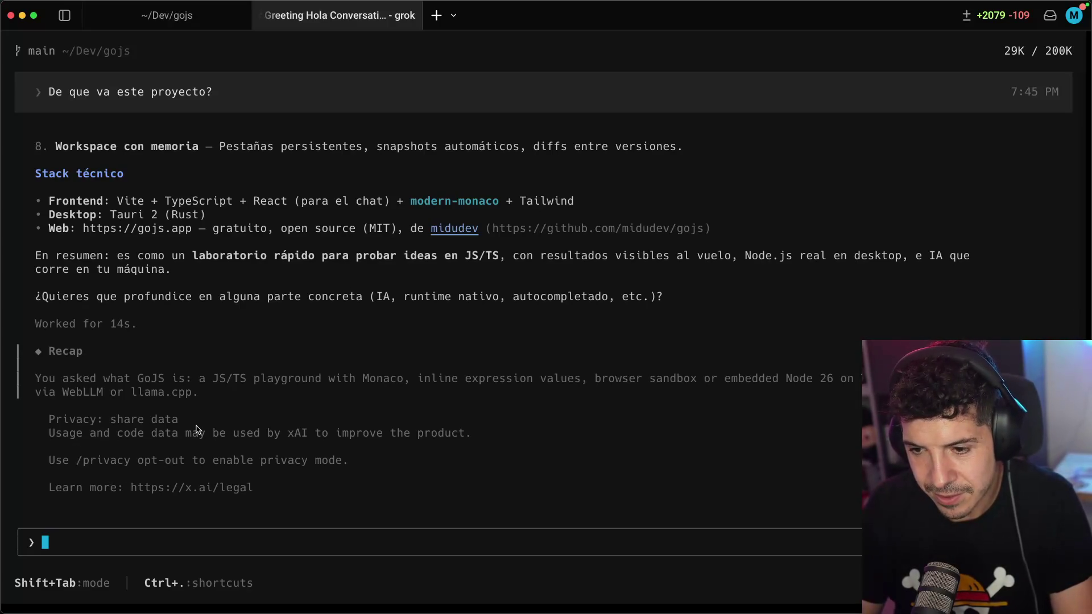
mouse_move(73, 438)
left_mouse_down()
mouse_move(194, 462)
mouse_move(324, 434)
left_mouse_up()
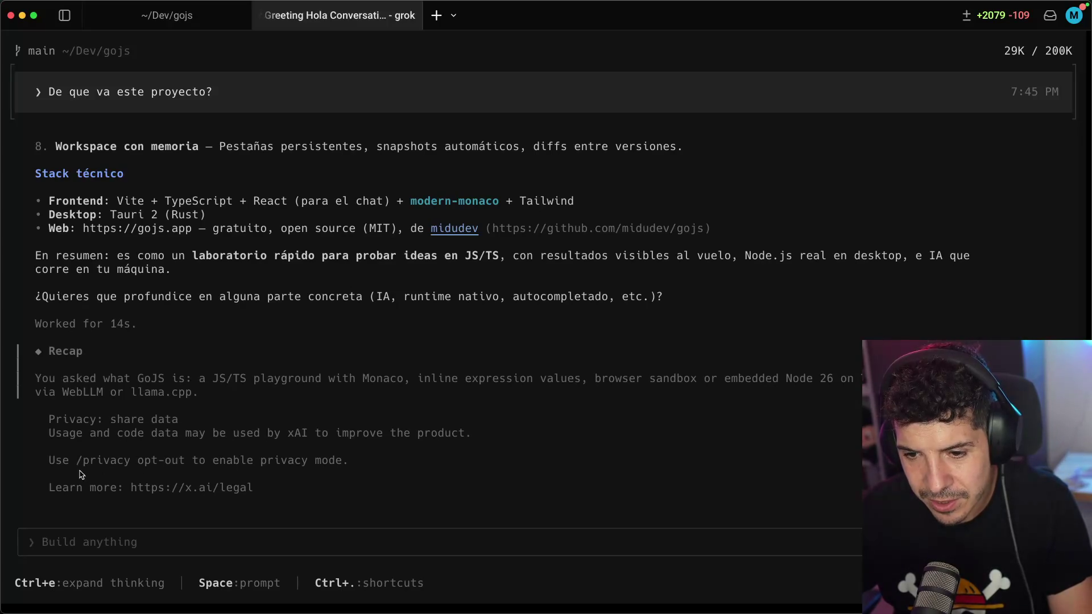
- Run /privacy opt-out to stop sharing usage and code data
left_click(153, 540)
type("/privacy opt-out")
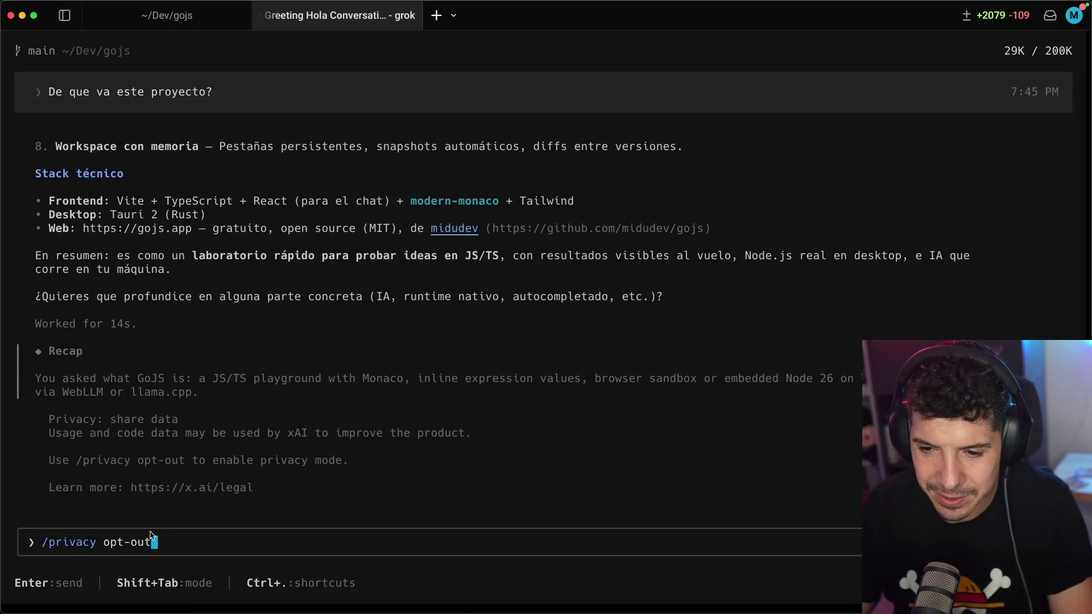
key("Return")
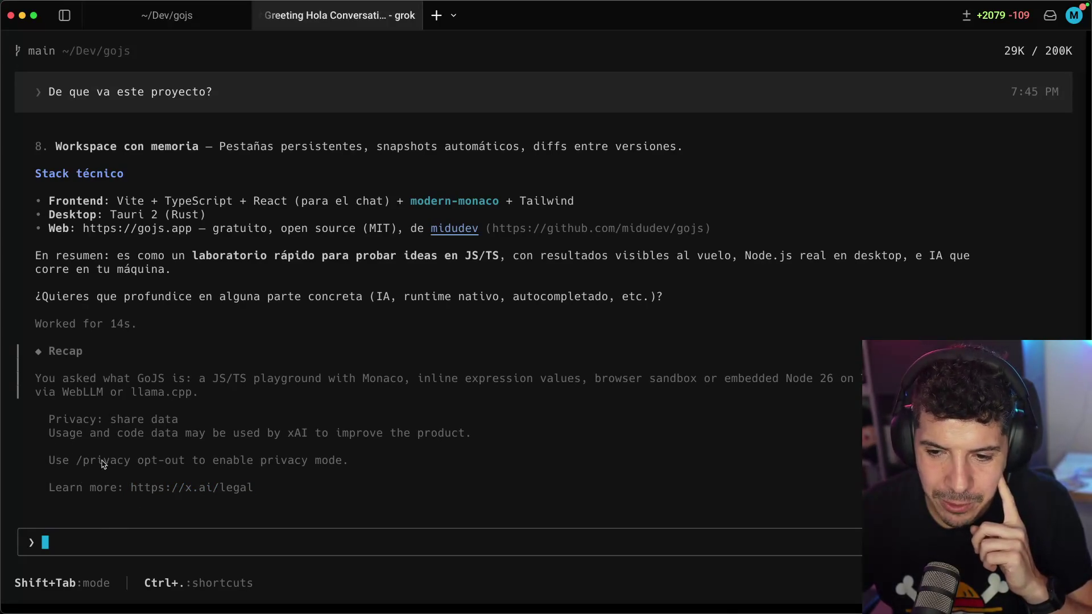
left_click(79, 464)
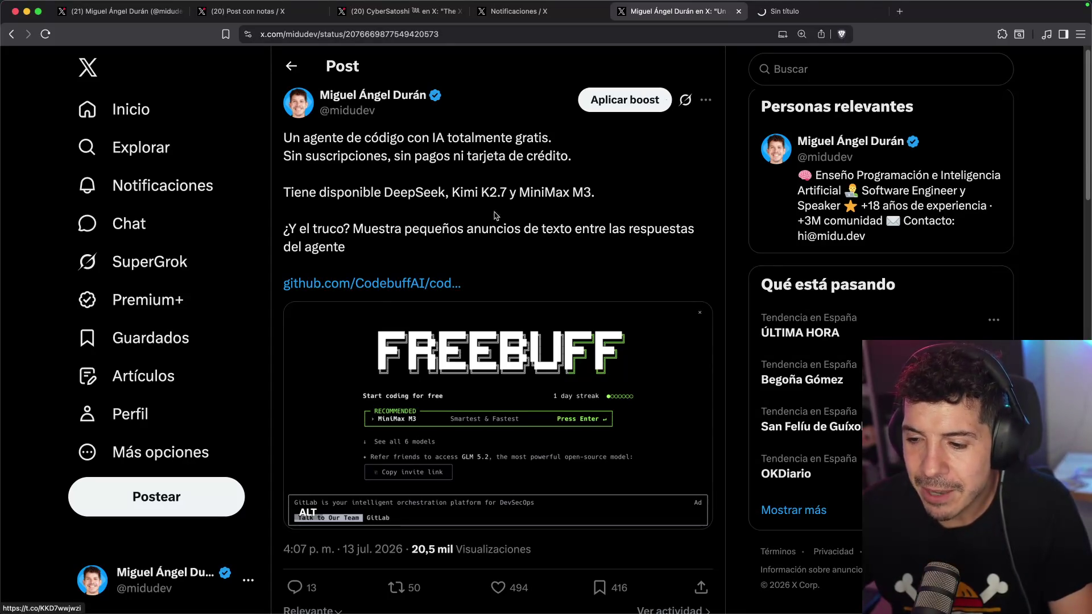
- Follow the post's GitHub link to codebuff.com, then search the web for FreeBuff
left_click(384, 284)
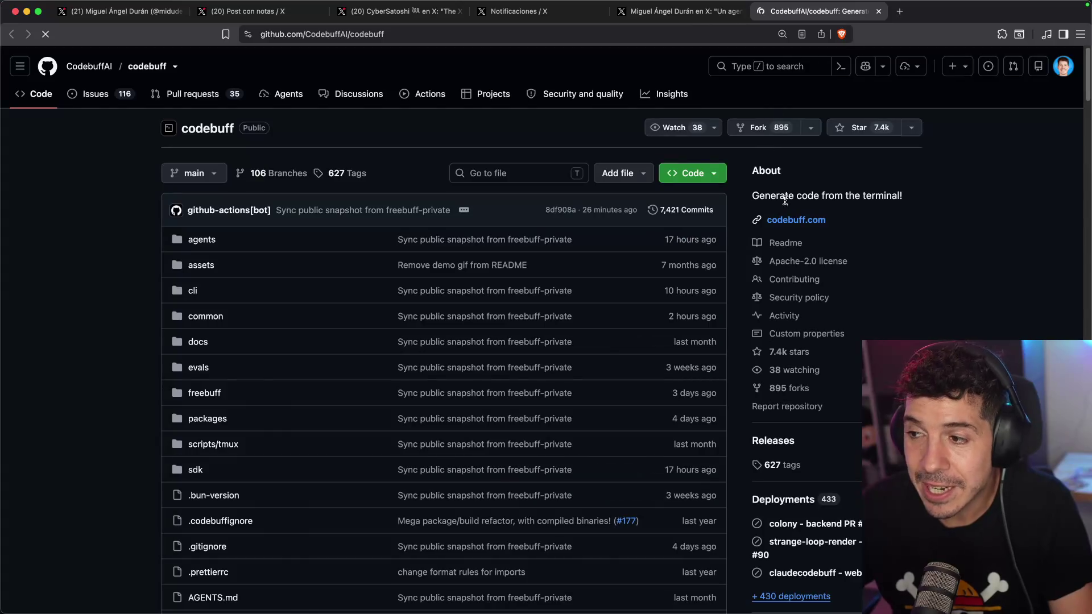
left_click(796, 221)
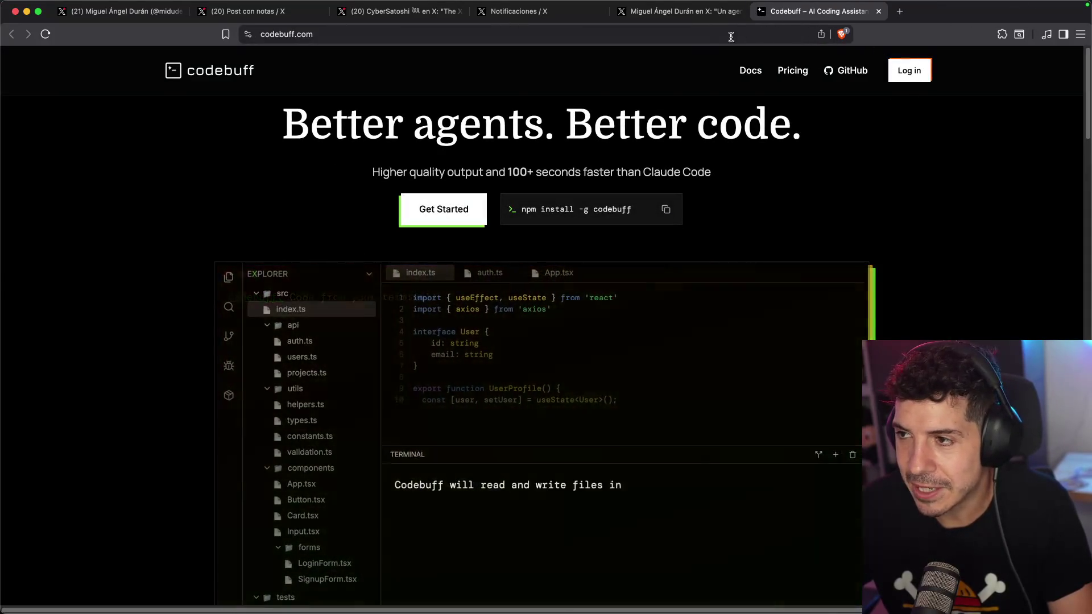
left_click(731, 36)
type("free")
key("Return")
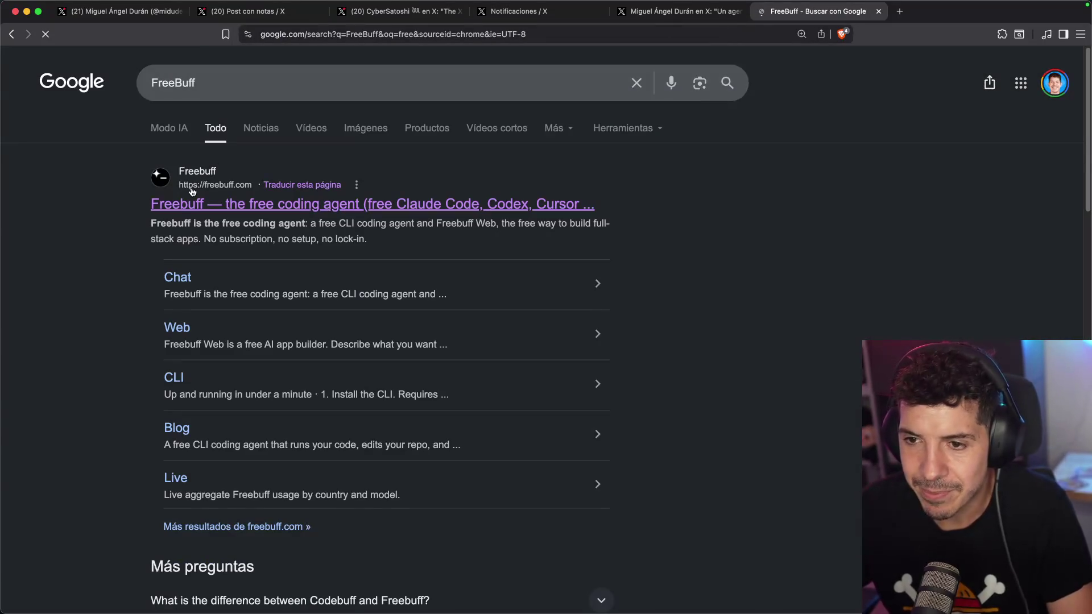
- Open the official freebuff.com site and look over its landing page
left_click(177, 206)
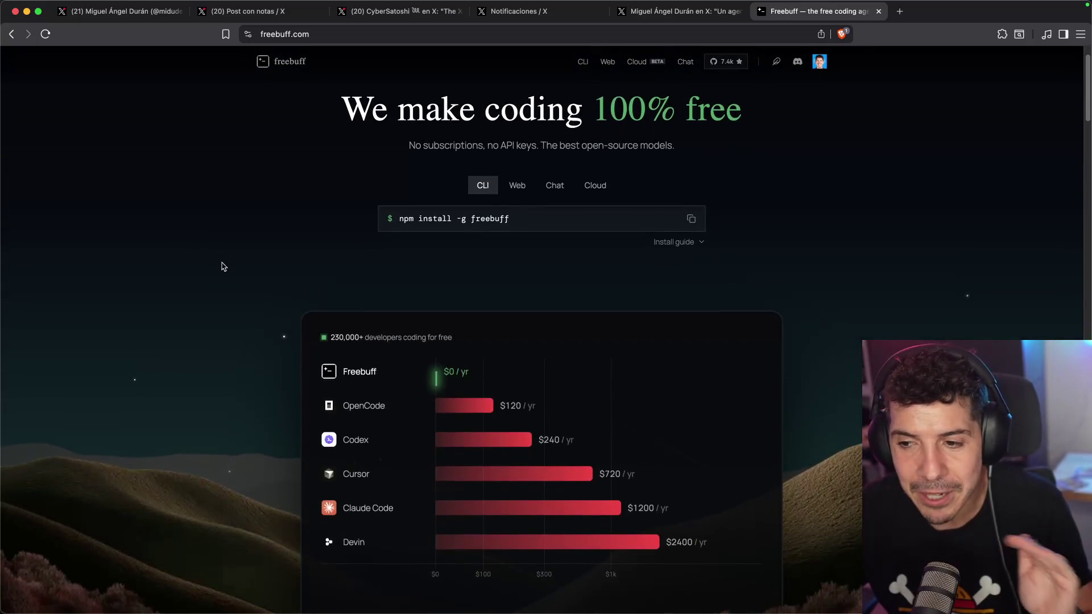
scroll(233, 260, "down", 4)
scroll(248, 260, "up", 4)
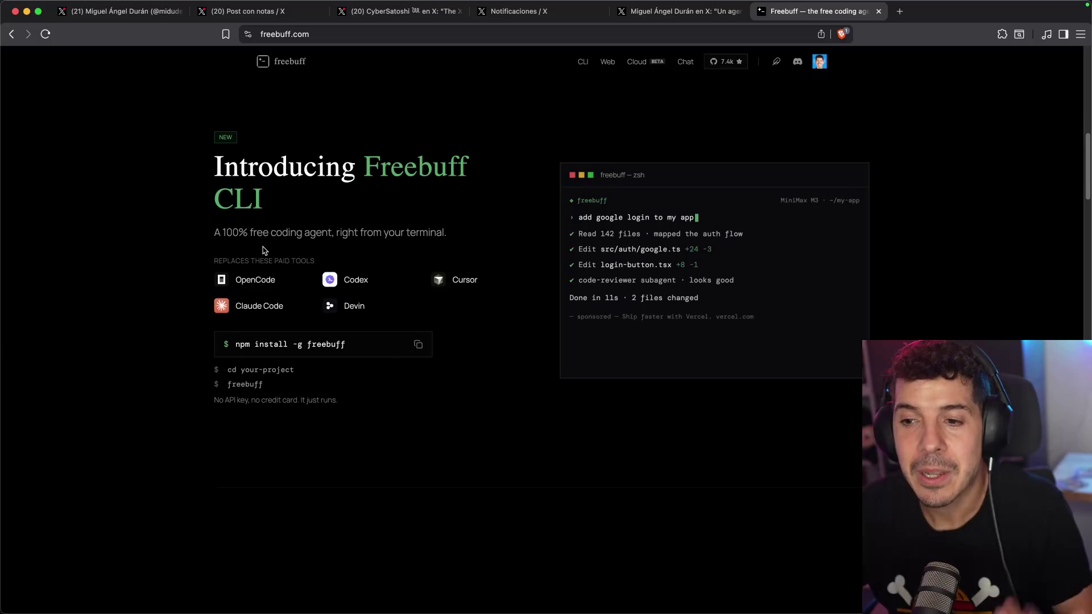
left_click(466, 606)
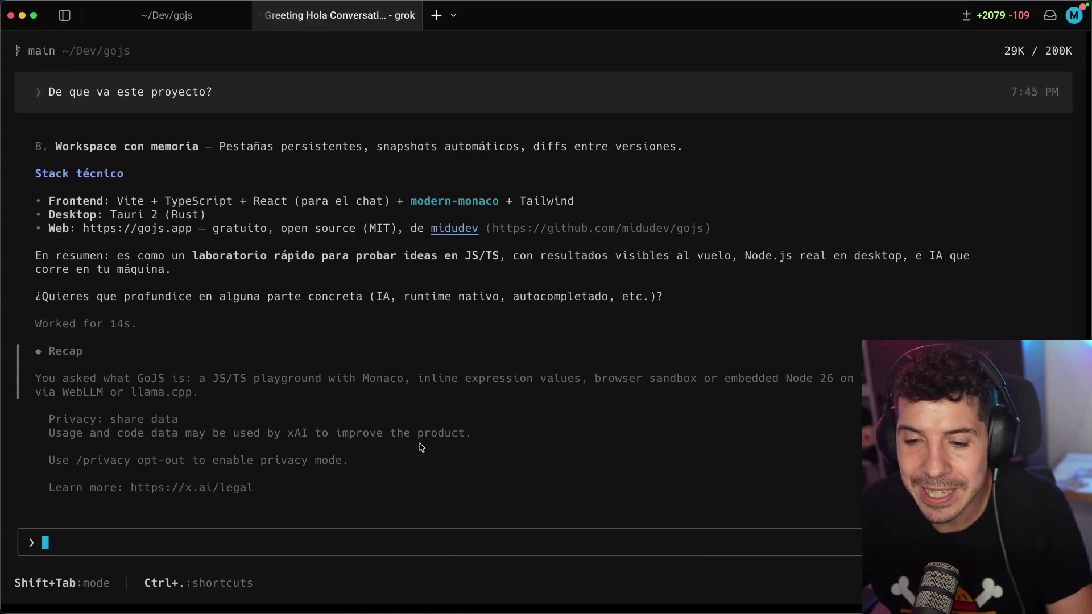
- Exit Grok and launch Freebuff in the project folder, adjusting the window width
key("ctrl+c")
type("freff")
key("Return")
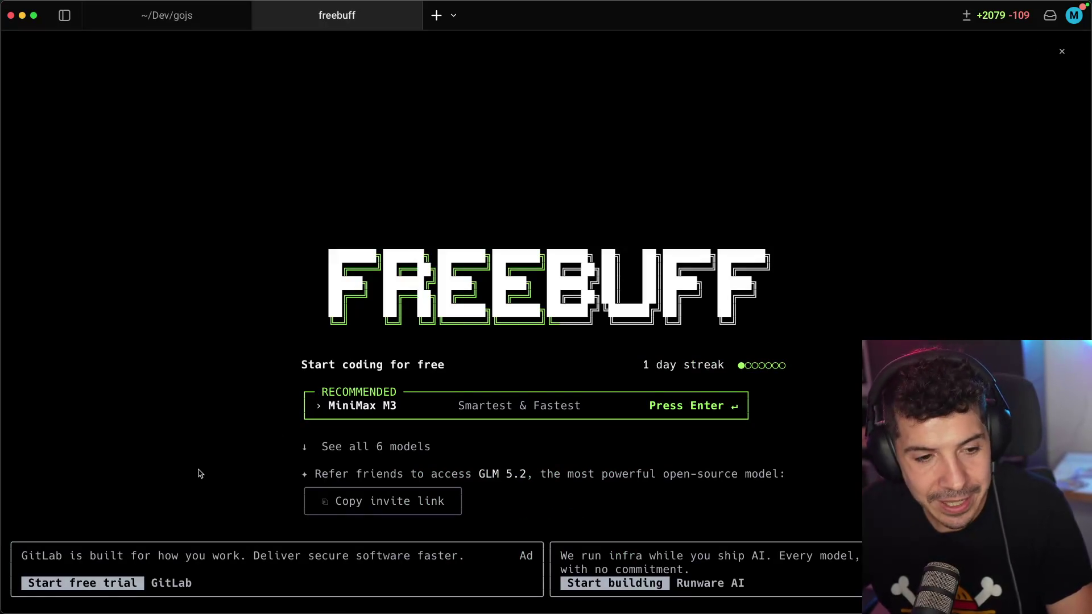
left_click_drag(1089, 256, 700, 284)
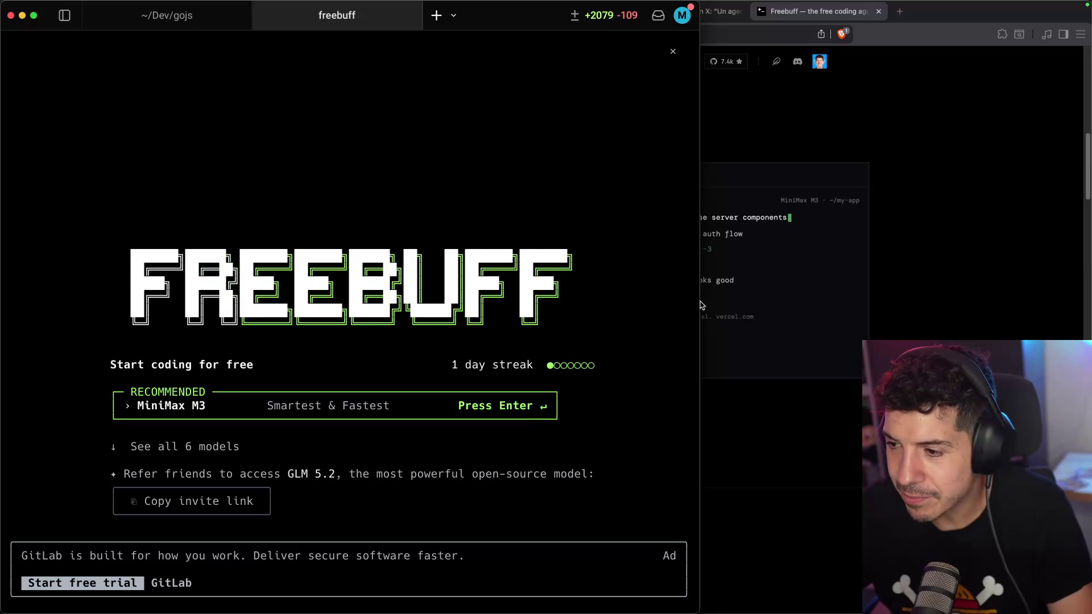
left_click_drag(699, 306, 1088, 292)
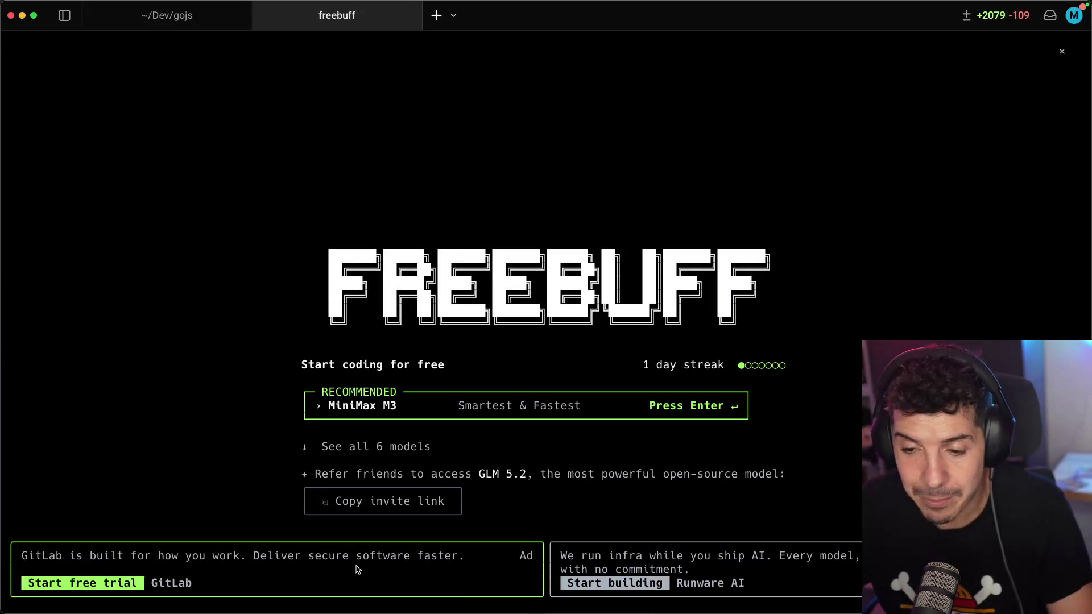
- Close the GitLab ad's page and list all 6 available Freebuff models
left_click(357, 569)
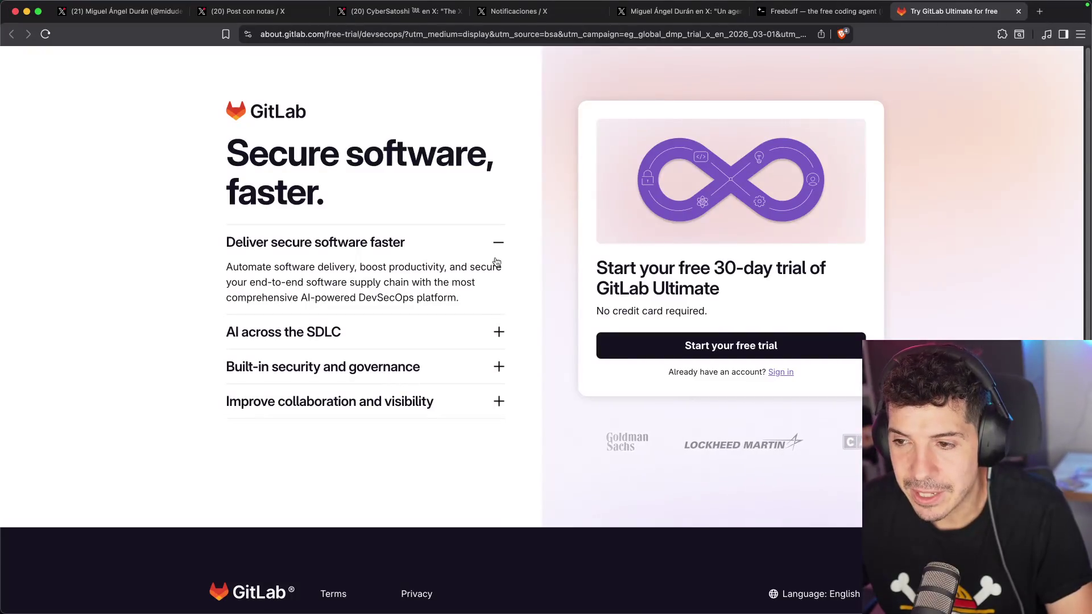
key("super+w")
key("super+Tab")
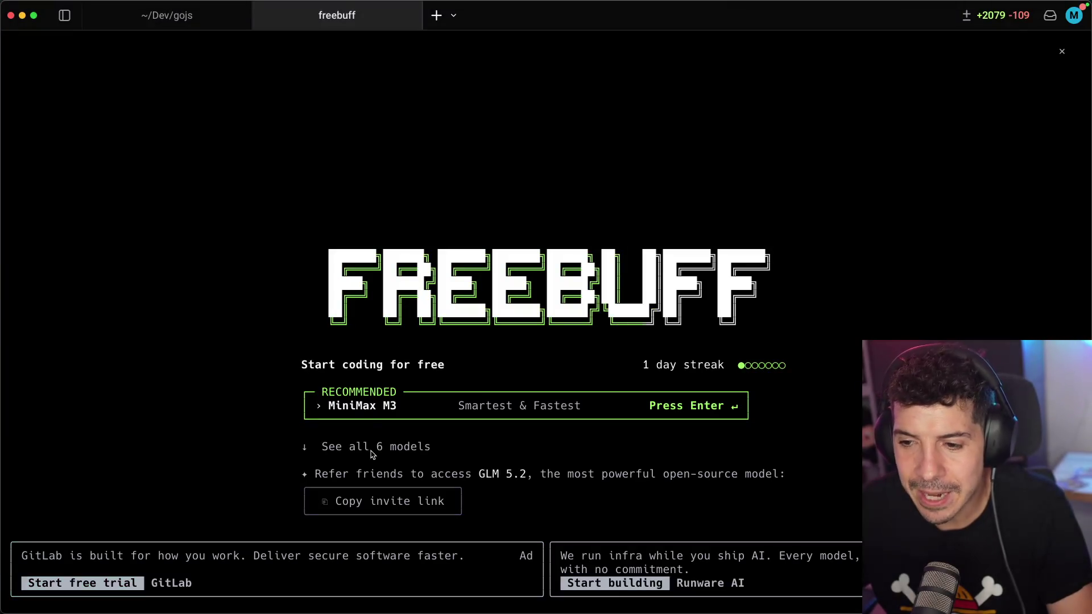
left_click(369, 448)
scroll(385, 326, "down", 3)
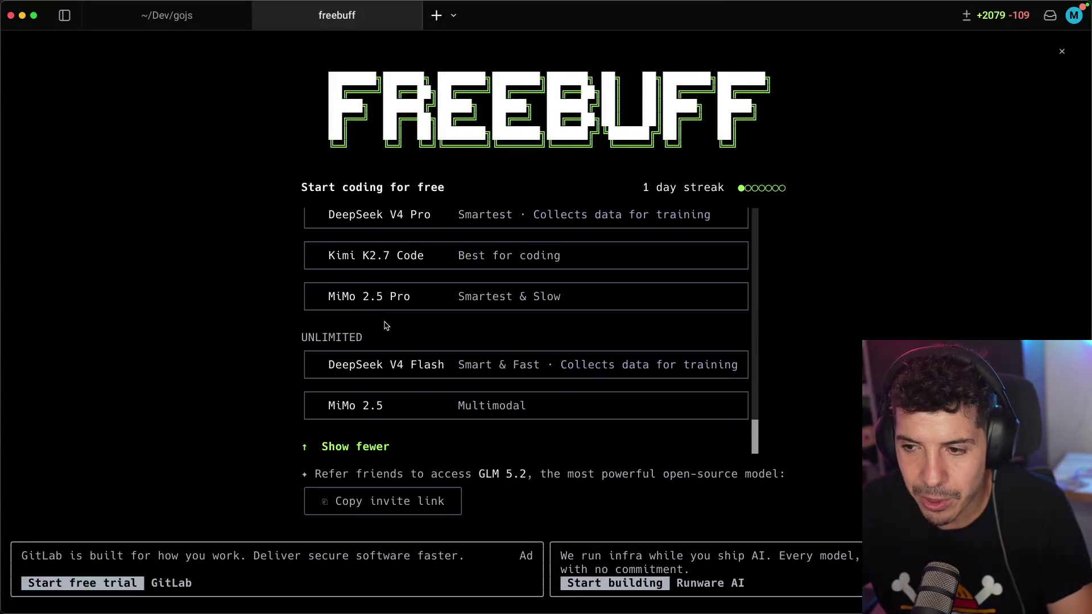
scroll(407, 343, "up", 3)
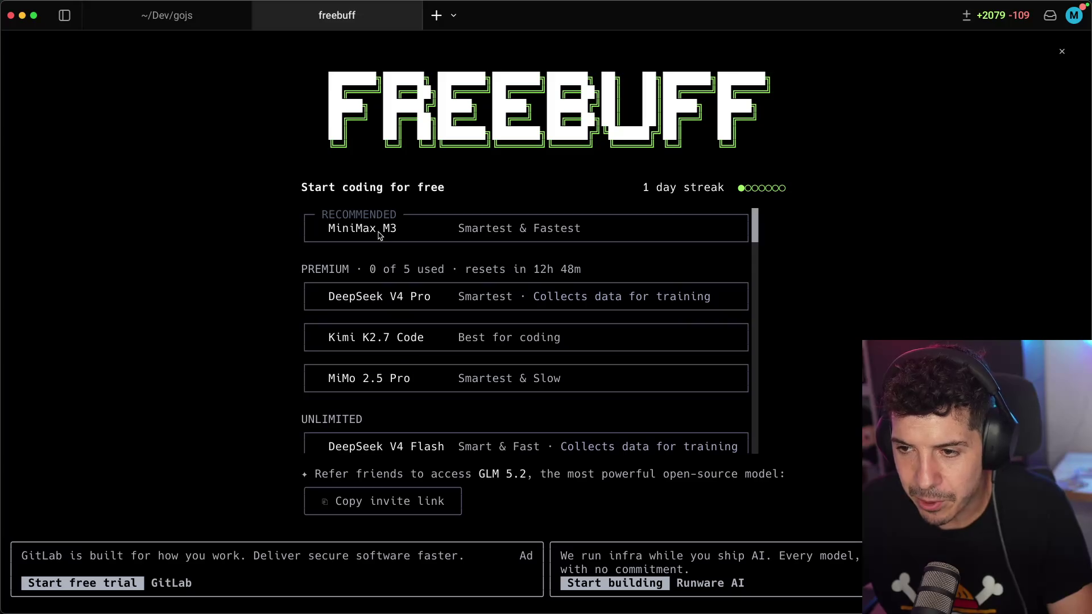